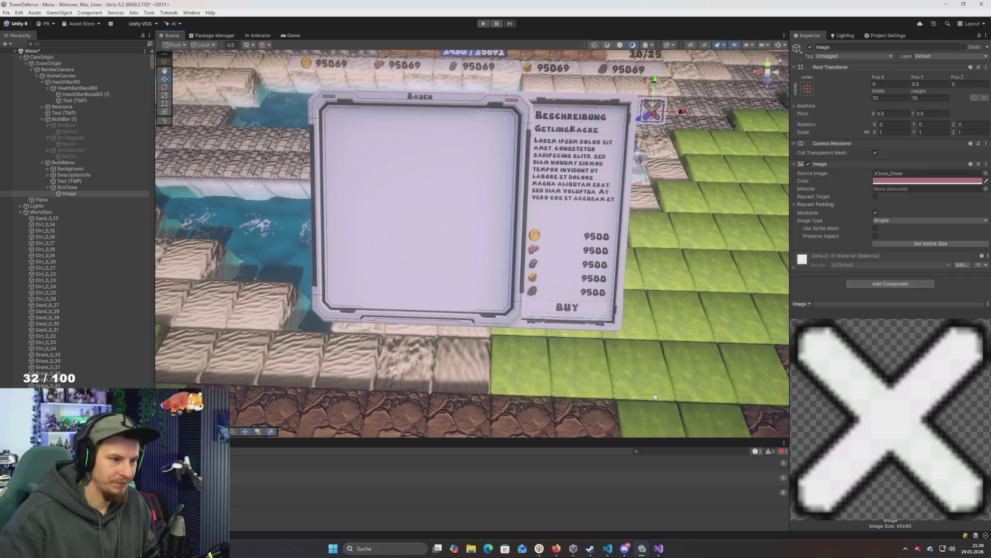
Tilt the Scene view toward the build panel and inspect the BuildMenu object
scroll(561, 382, "up", 10)
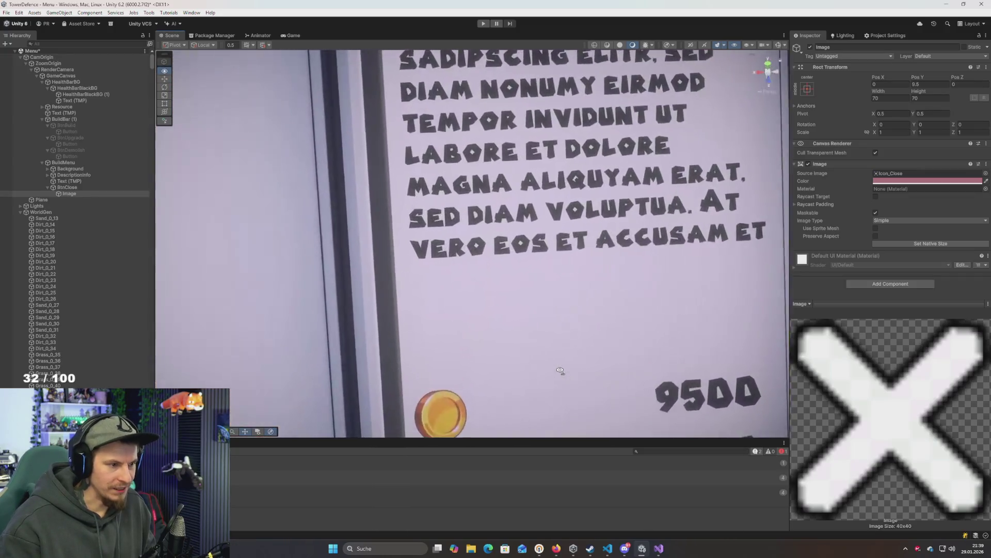
scroll(558, 369, "down", 10)
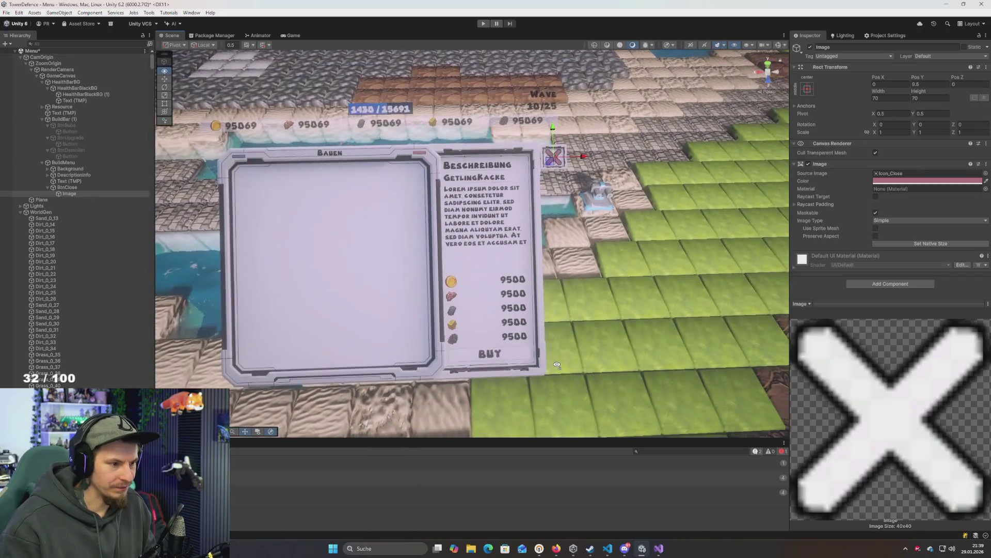
scroll(558, 365, "down", 5)
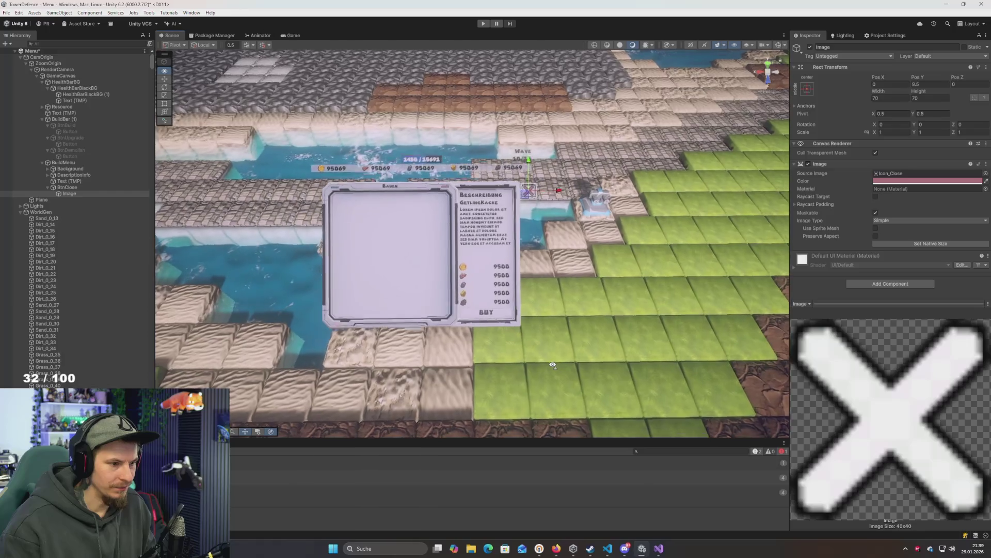
scroll(555, 365, "up", 3)
scroll(552, 366, "down", 4)
left_click_drag(552, 366, 530, 361)
left_click(66, 162)
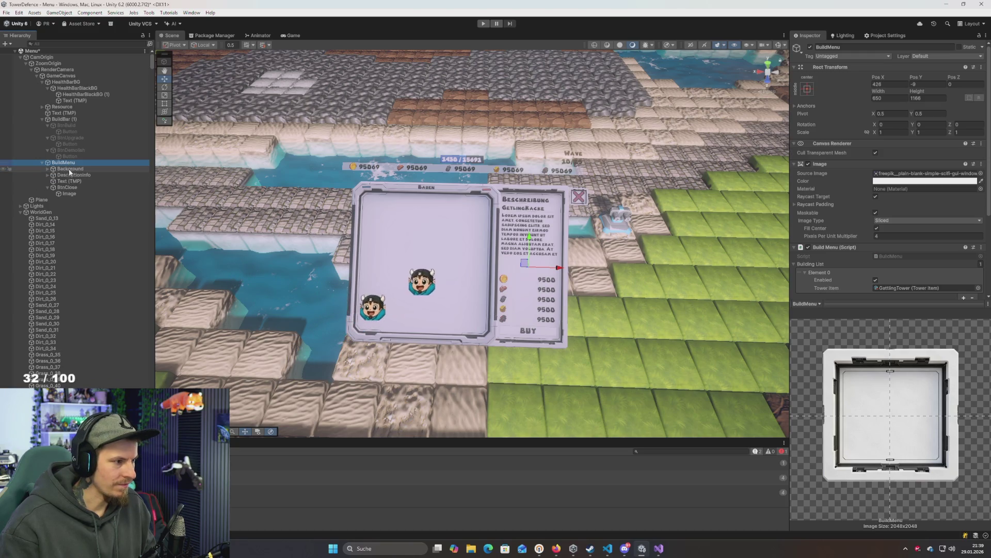
Compare the BuildBar (1) and BtnBuild objects in the Inspector, then go to Visual Studio
left_click(63, 120)
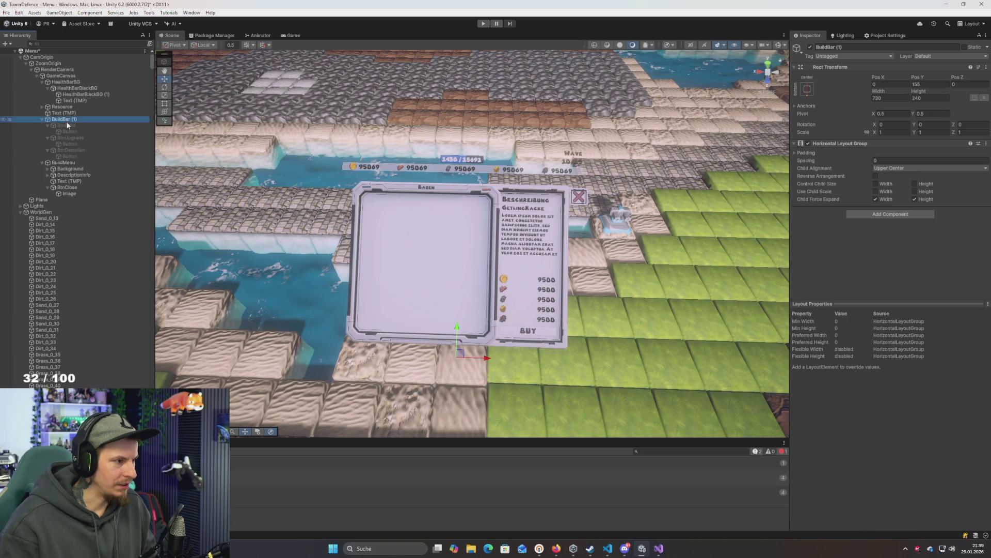
left_click(67, 125)
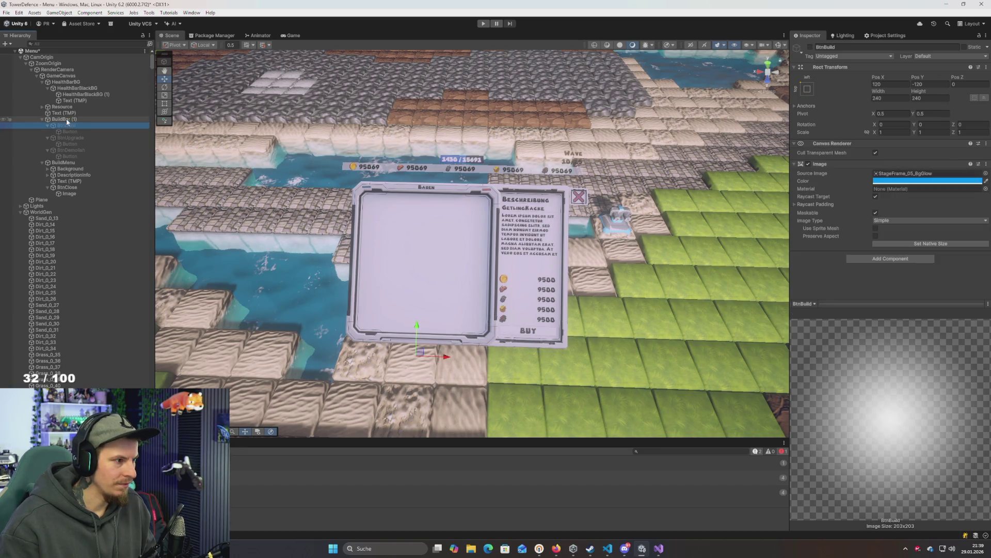
left_click(66, 119)
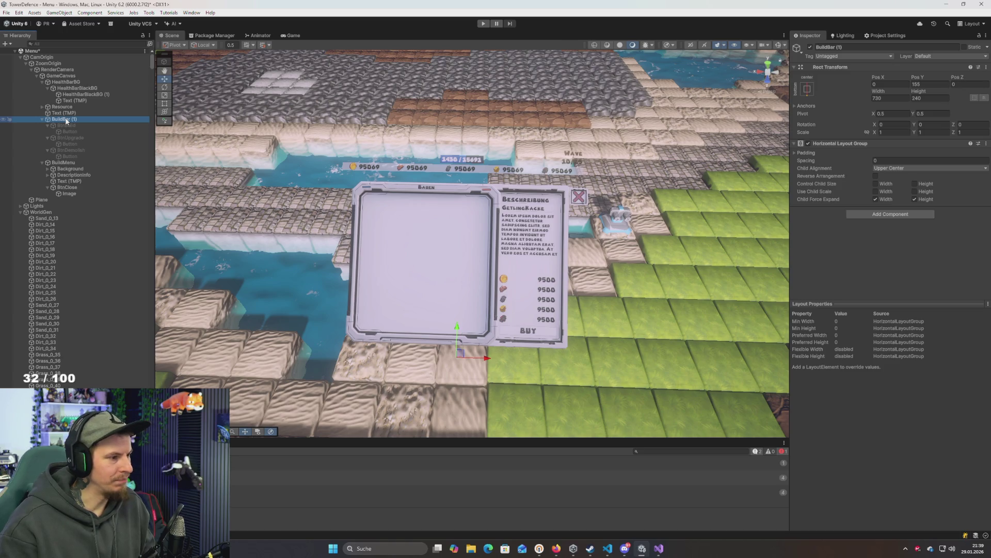
left_click(67, 125)
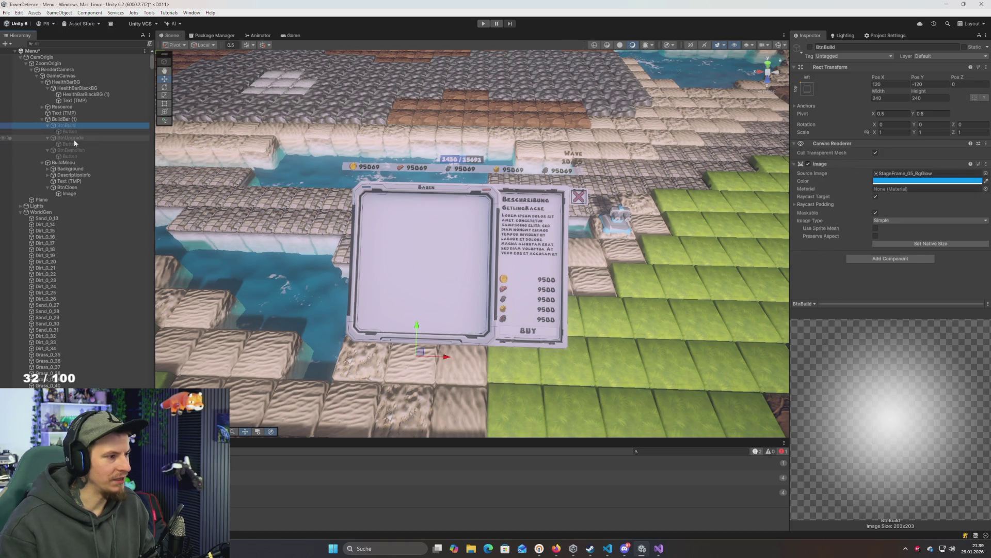
key("alt+Tab")
key("alt+Tab")
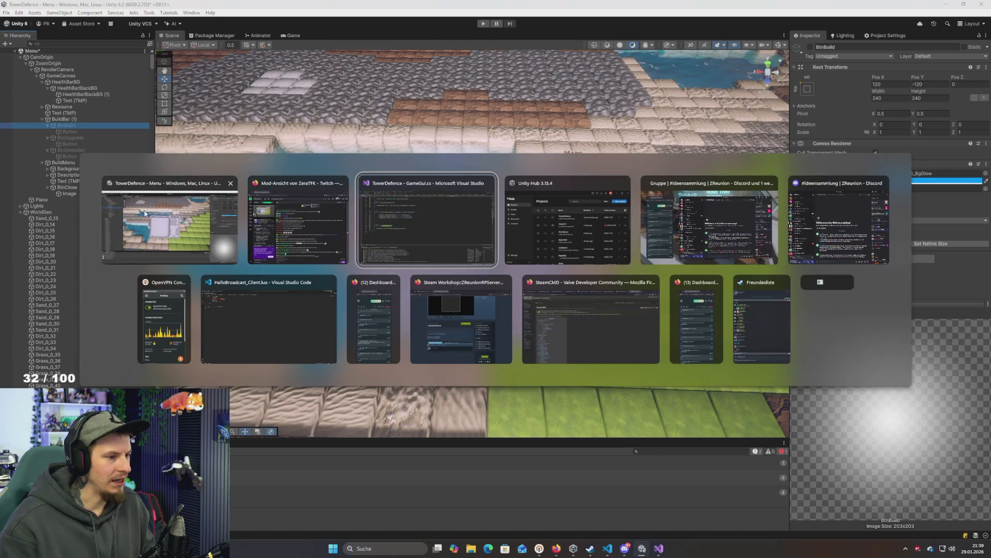
Find where BtnBuild is used and open a new line beside the WindowBuild toggle in ShowBuildWindow
scroll(278, 205, "up", 13)
scroll(250, 178, "up", 2)
left_click(211, 118)
scroll(287, 213, "down", 19)
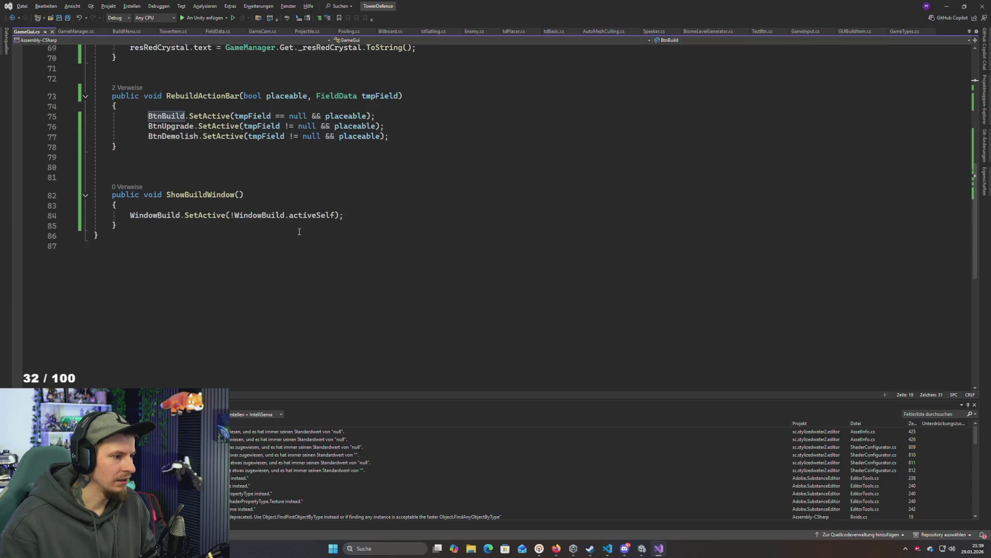
scroll(297, 227, "up", 3)
left_click(365, 309)
key("Return")
key("Return")
key("Up")
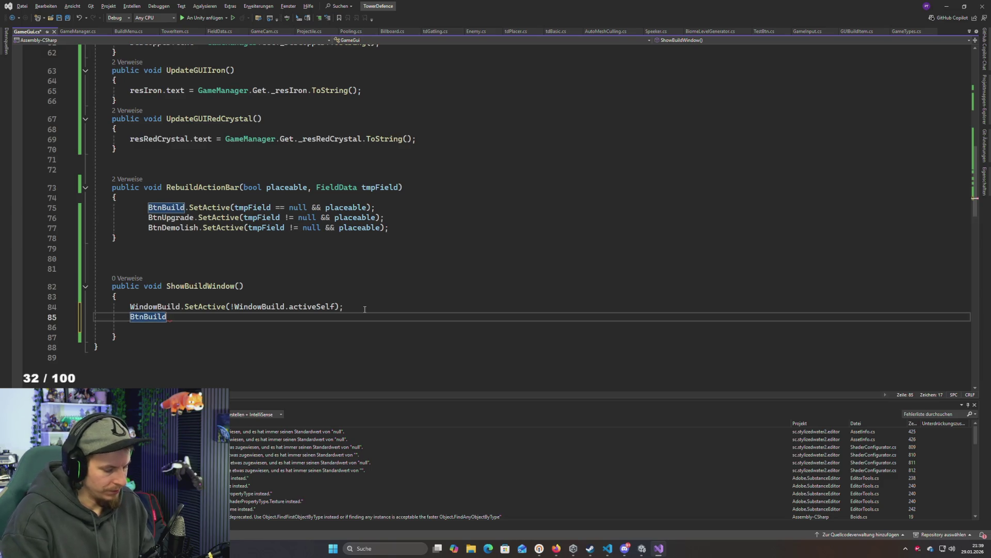
Write 'BtnBuild.SetActive(false);' in ShowBuildWindow and save GameGui.cs
type(":SETA")
key("BackSpace")
key("BackSpace")
key("BackSpace")
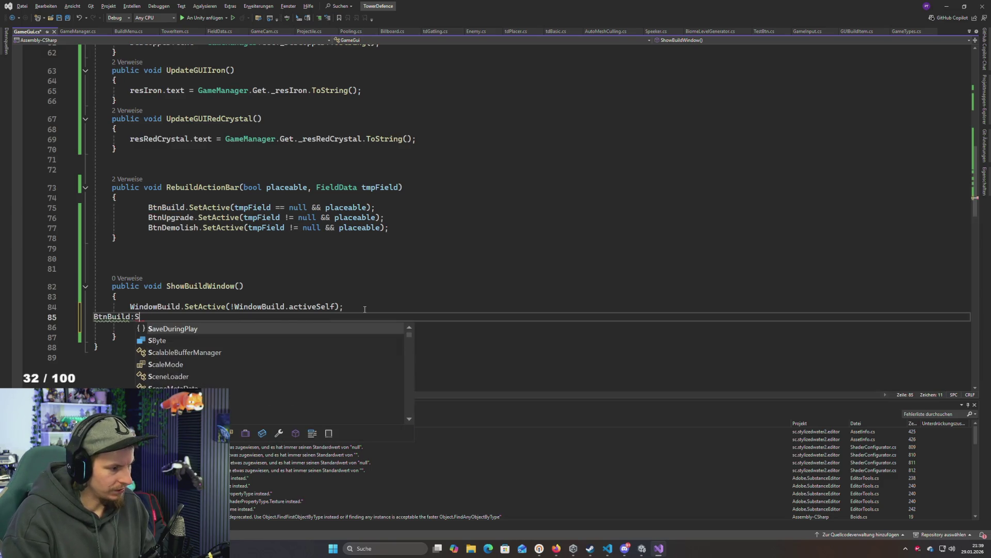
type(".SetAc")
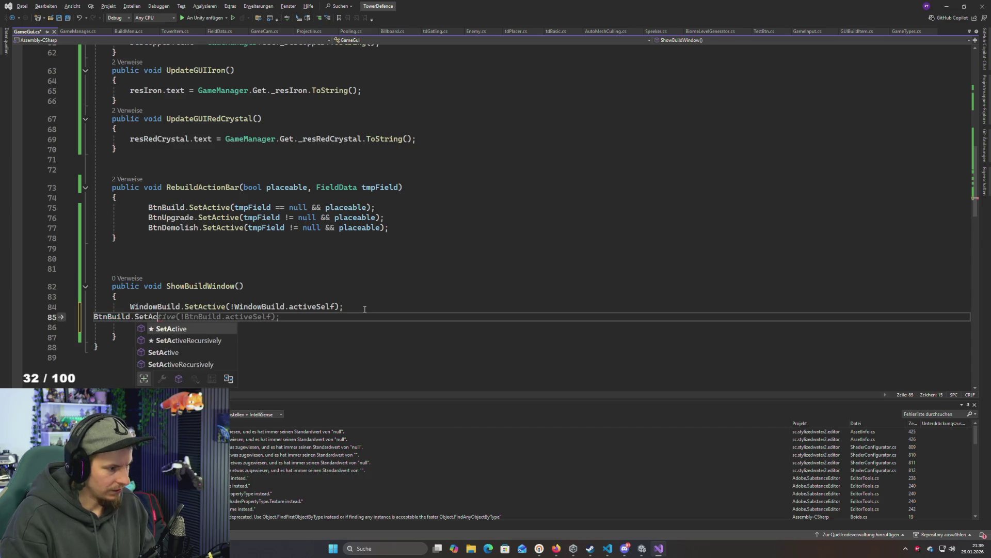
key("Tab")
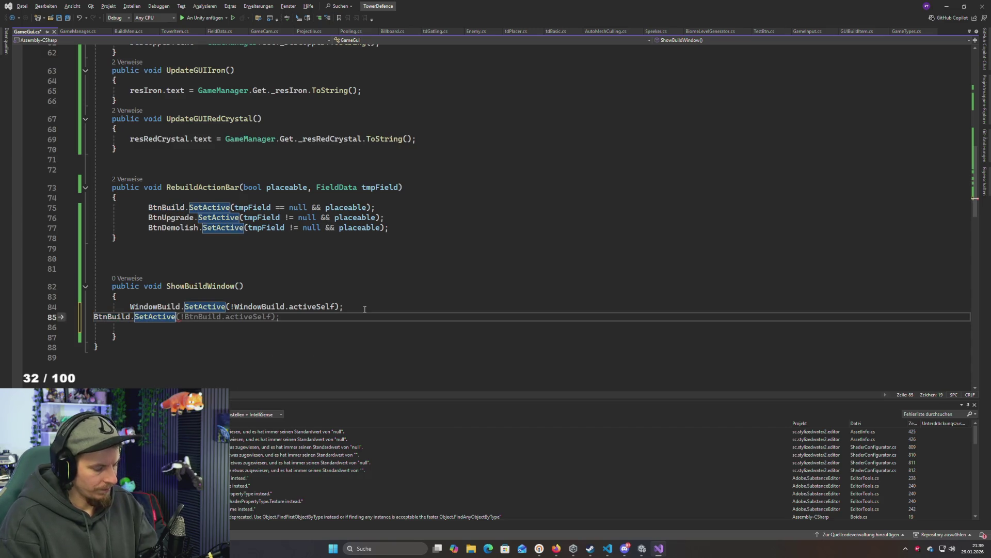
type("();")
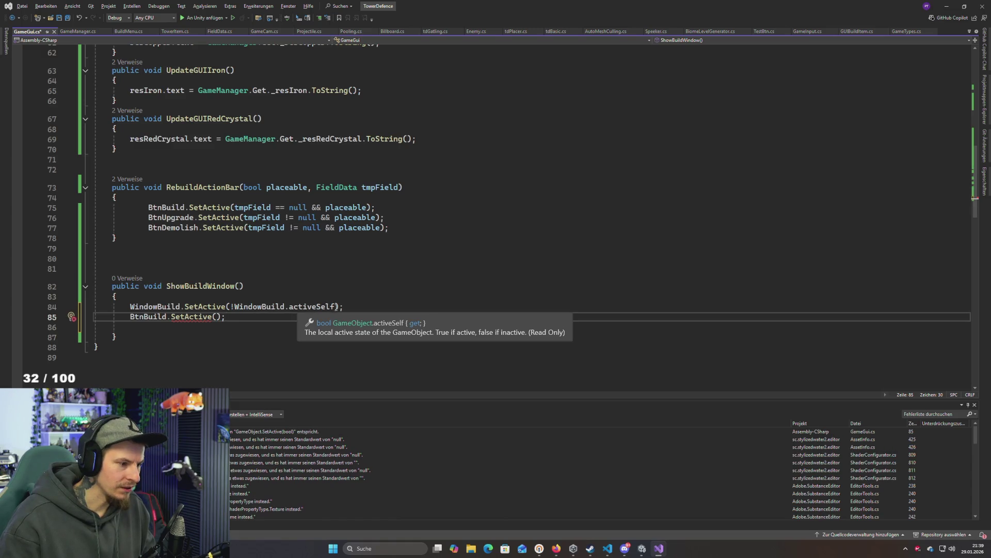
left_click_drag(338, 307, 226, 307)
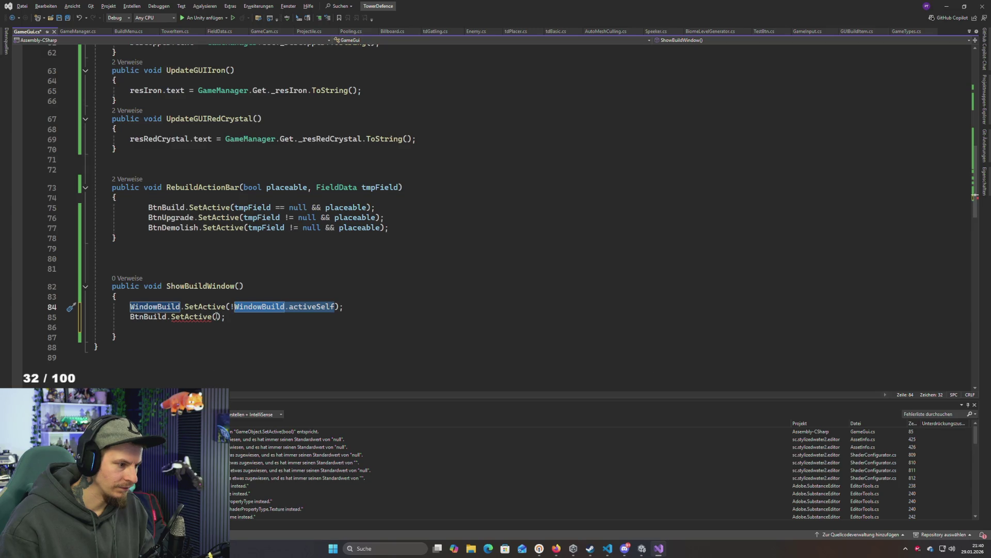
type("false")
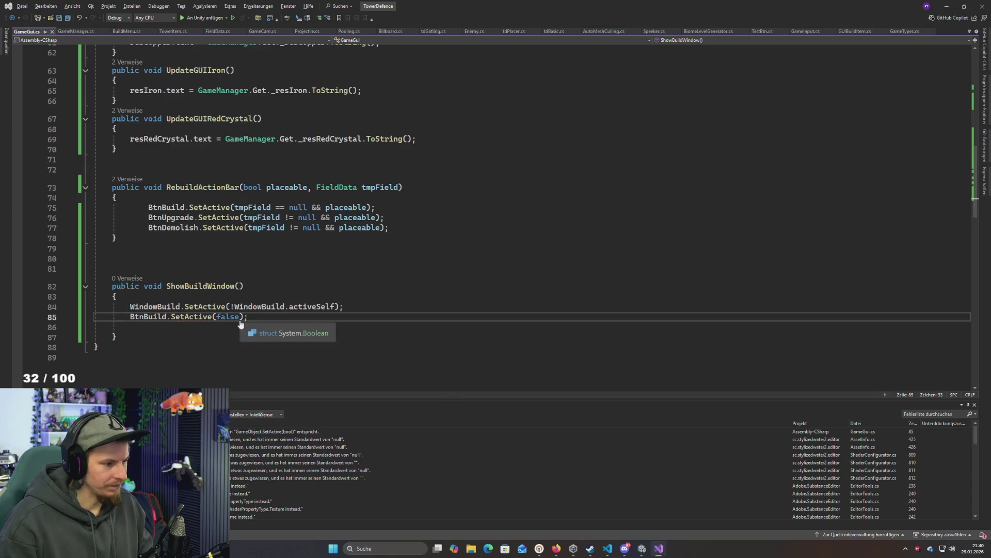
key("ctrl+s")
key("alt+Tab")
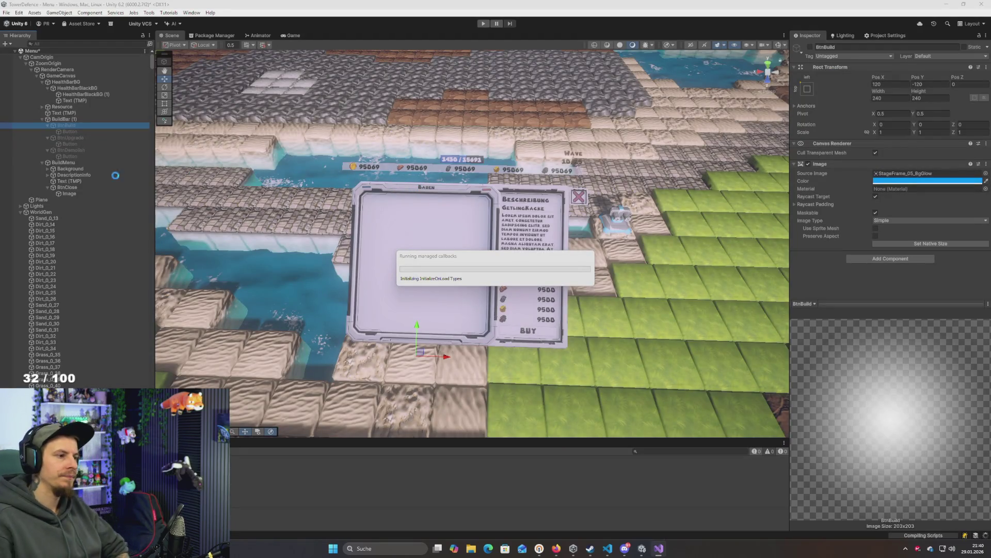
Uncheck the BuildMenu object's active box so it starts hidden, and start Play mode
left_click(63, 163)
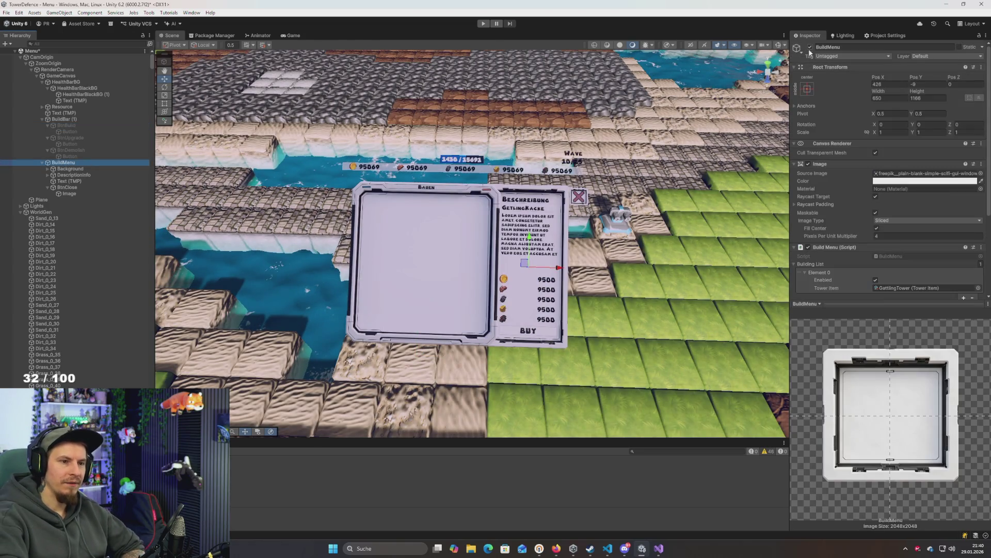
left_click(810, 47)
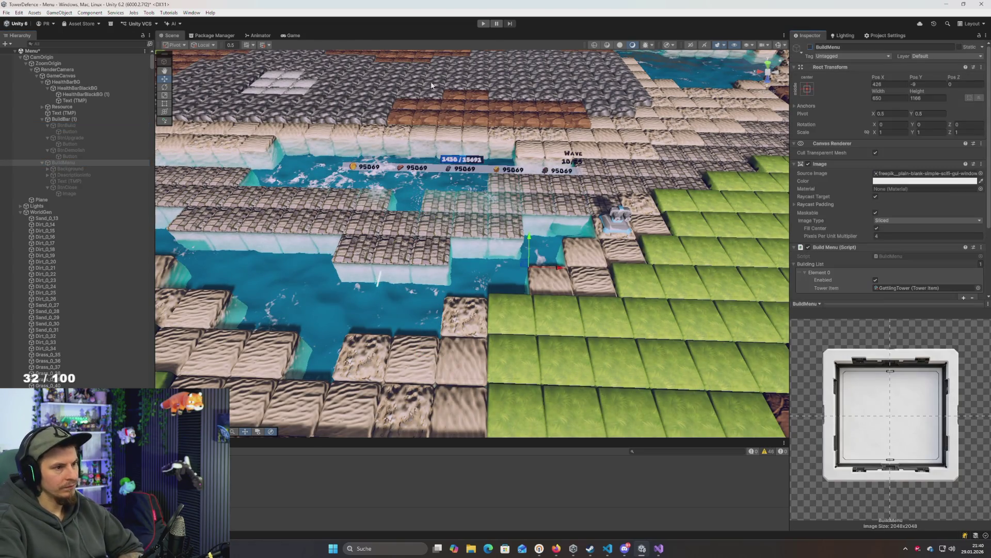
left_click(482, 24)
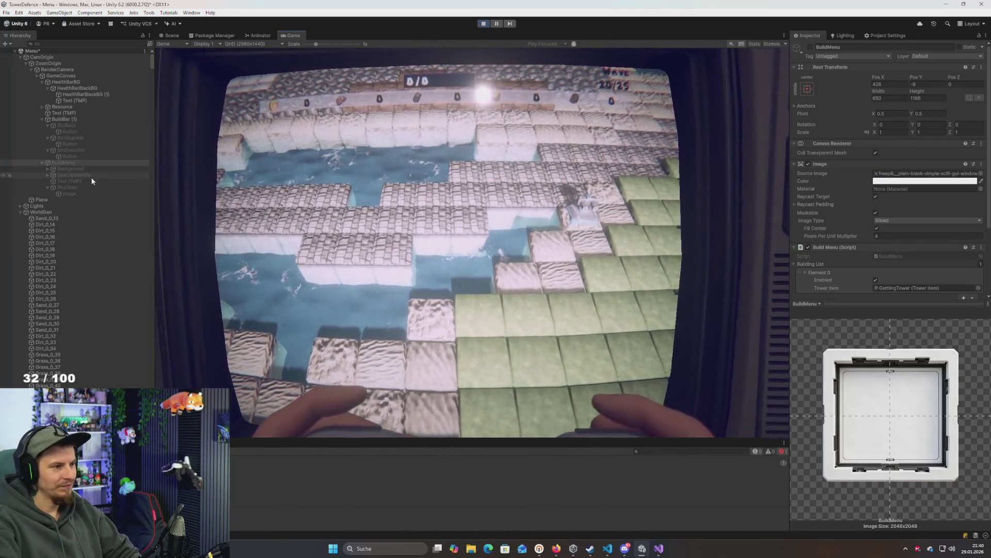
While playing, inspect the BuildMenu, DescriptionInfo and BtnClose objects
left_click(72, 161)
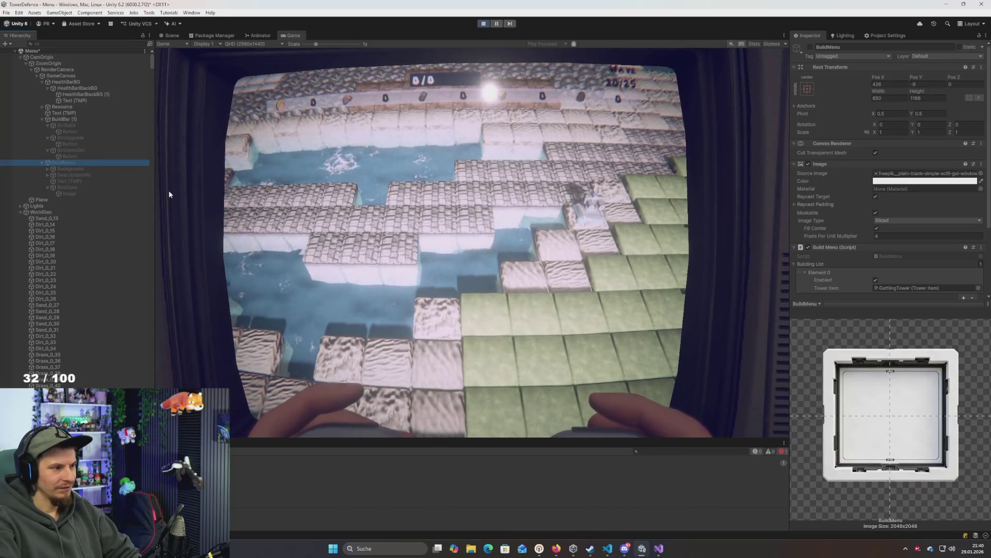
left_click(74, 174)
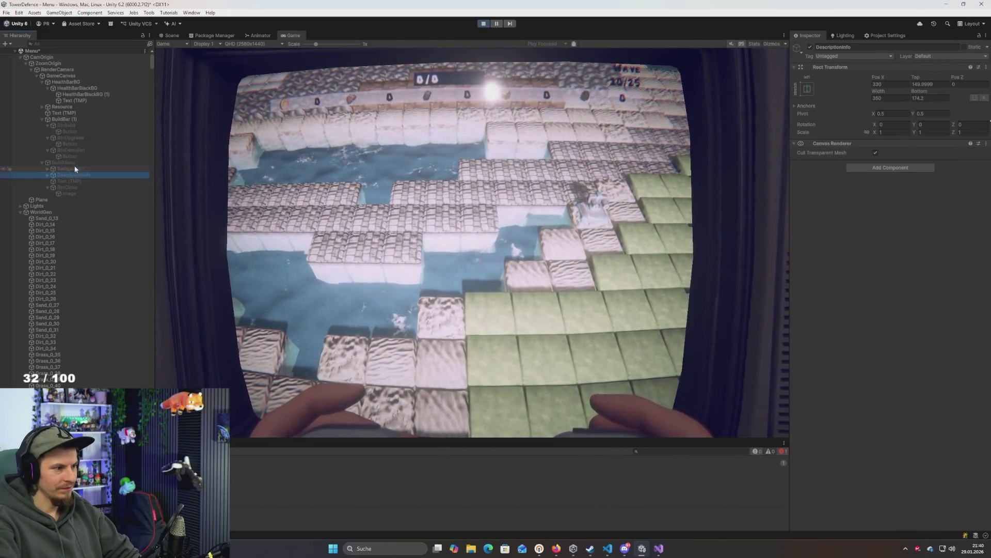
left_click(72, 162)
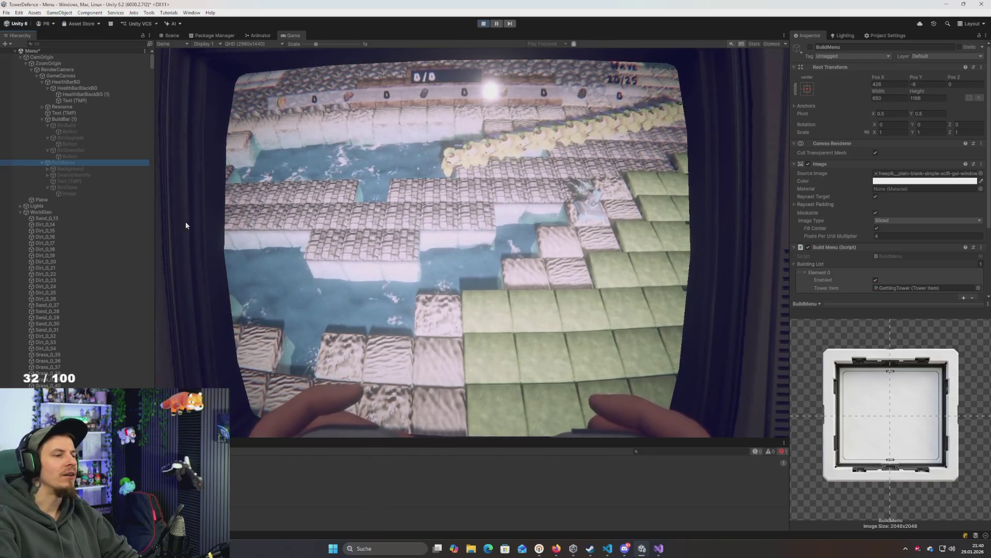
left_click(79, 188)
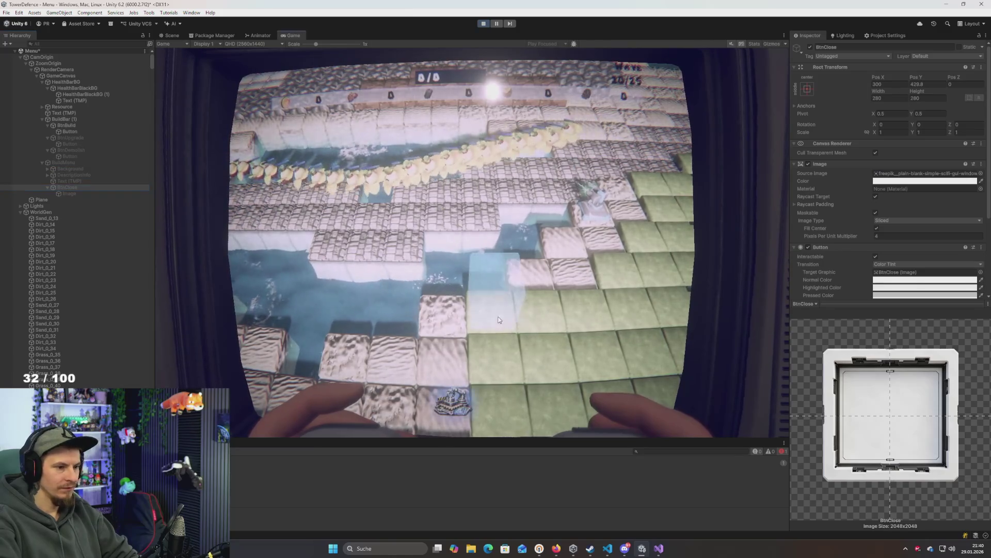
Open and close the build menu from tiles three times, then stop the game
left_click(499, 320)
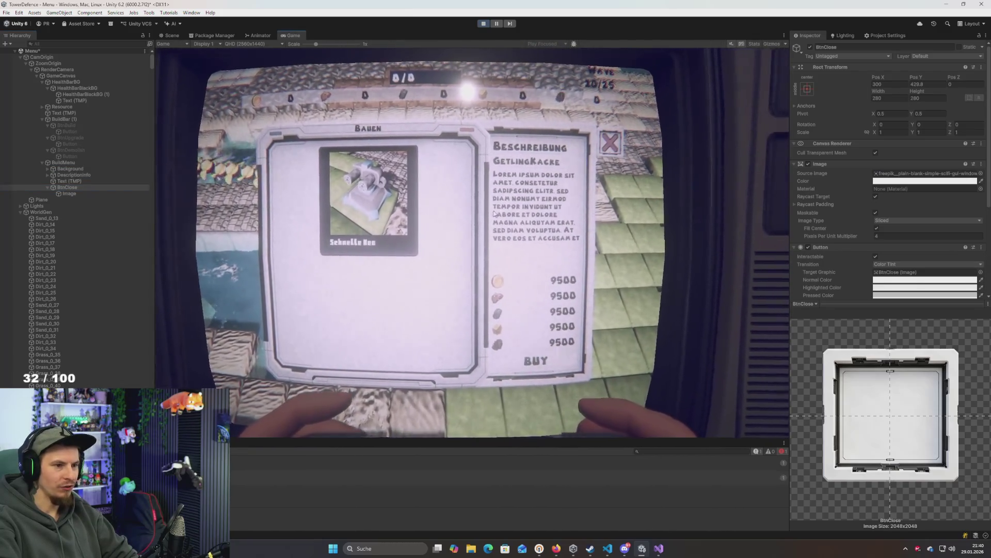
left_click(435, 348)
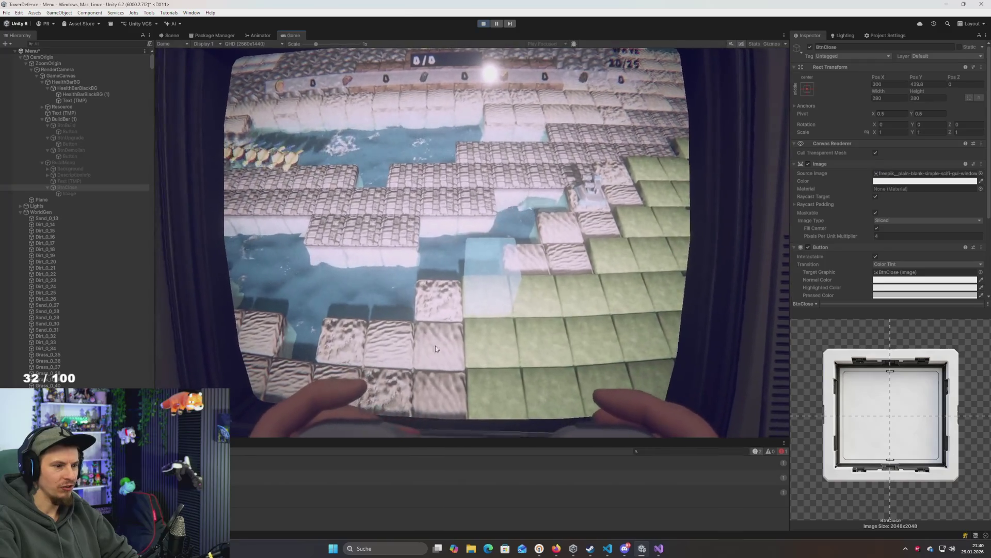
left_click(436, 348)
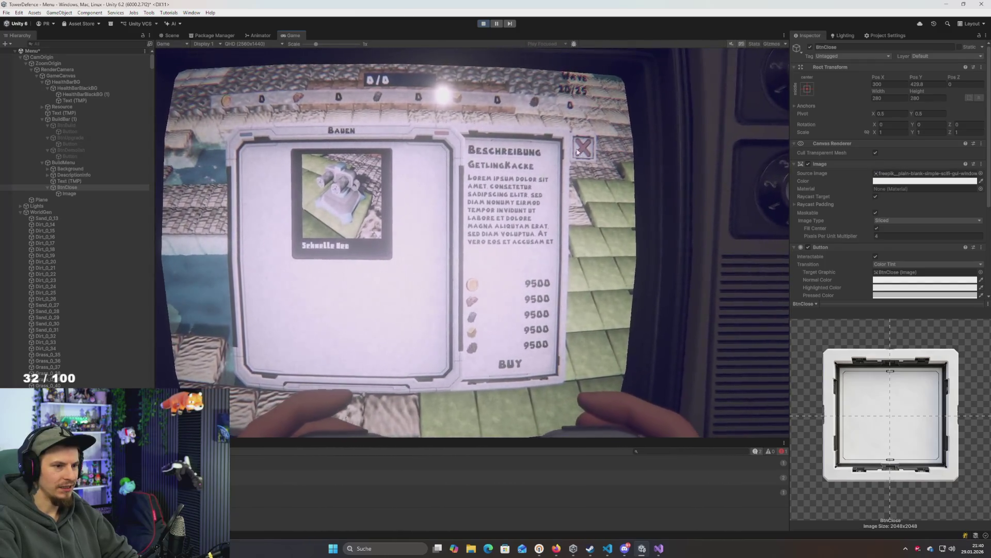
left_click(578, 150)
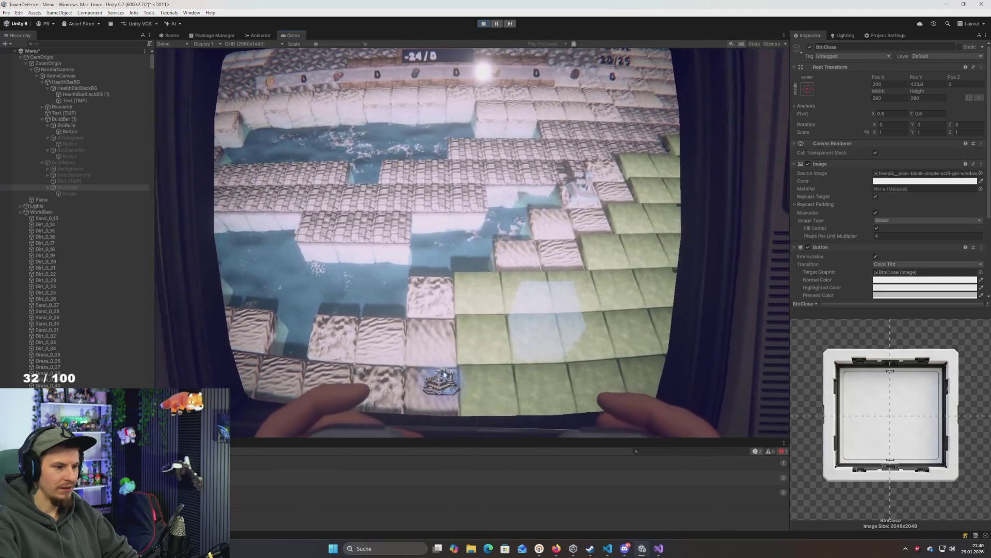
left_click(444, 374)
left_click(578, 147)
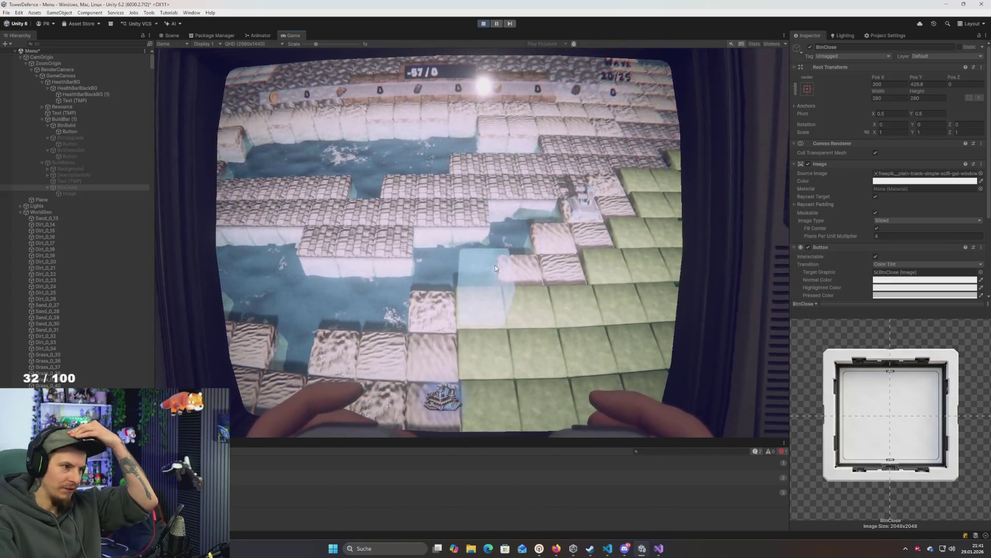
left_click(486, 24)
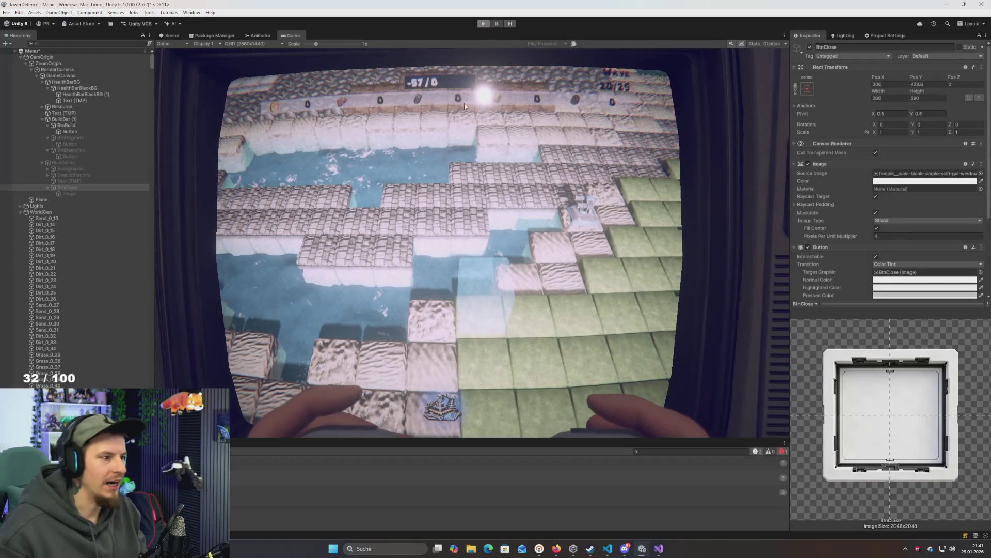
mouse_move(469, 185)
left_mouse_down()
mouse_move(576, 107)
mouse_move(470, 163)
mouse_move(473, 155)
mouse_move(470, 169)
left_mouse_up()
Check the ShowBuildWindow code in Visual Studio and come back to Unity
key("alt+Tab")
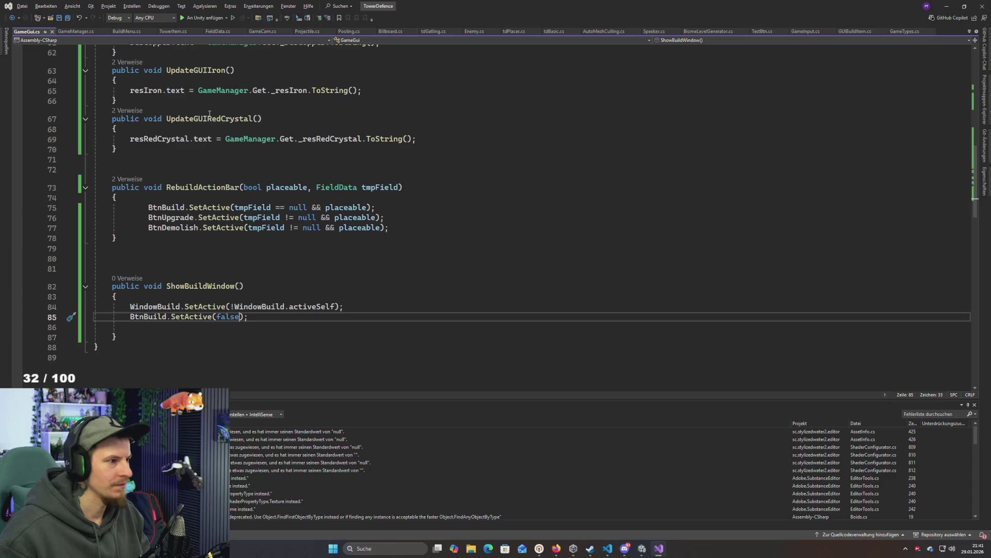
key("alt+Tab")
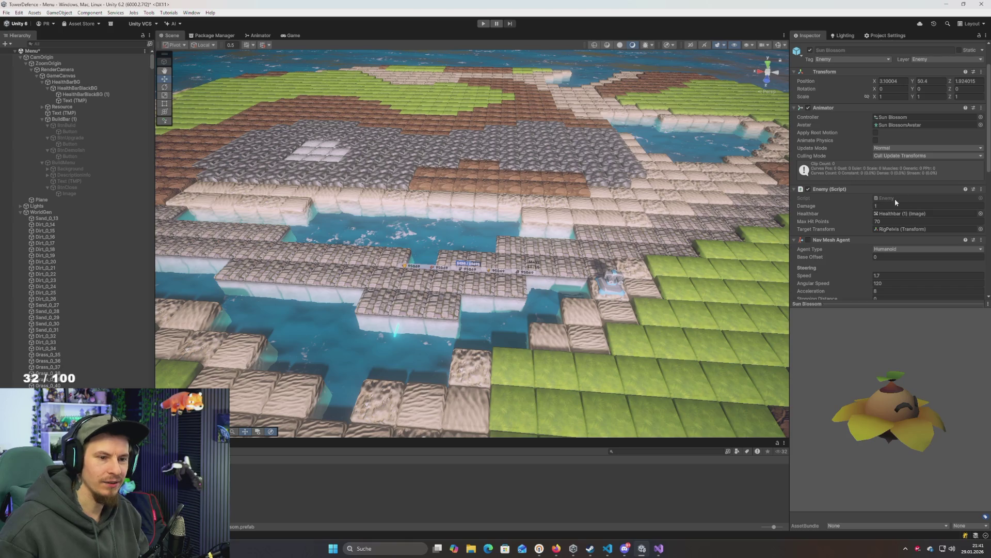
Open Enemy.cs and add 'GameManager.Get.resCoins +=' in GetDamage's death branch
double_click(894, 199)
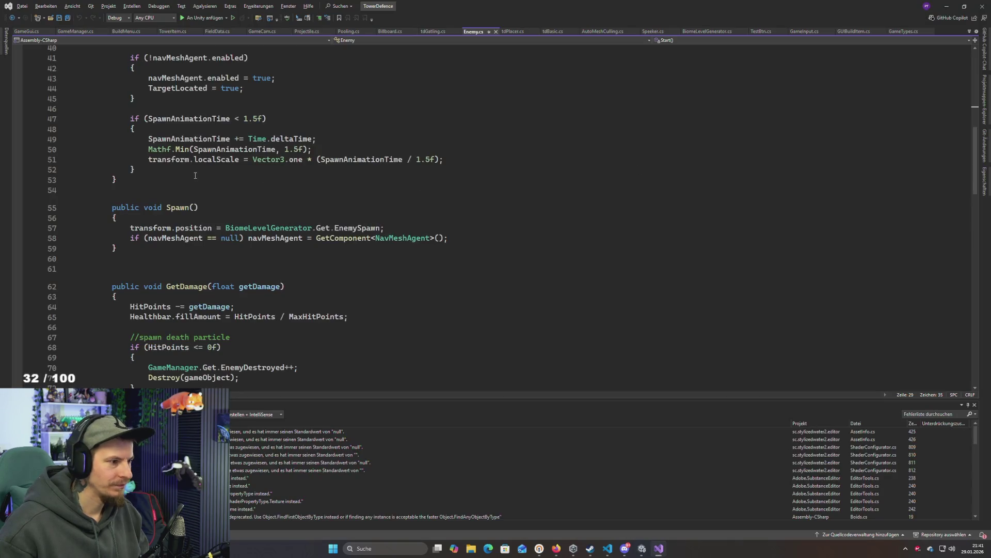
scroll(195, 175, "down", 5)
scroll(207, 176, "up", 12)
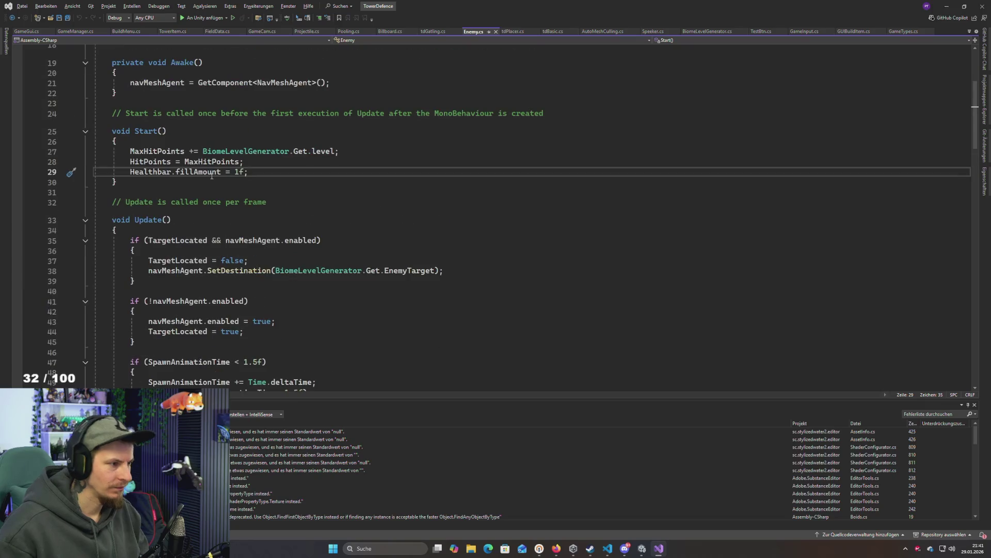
scroll(212, 177, "up", 1)
scroll(211, 176, "up", 1)
scroll(211, 175, "down", 12)
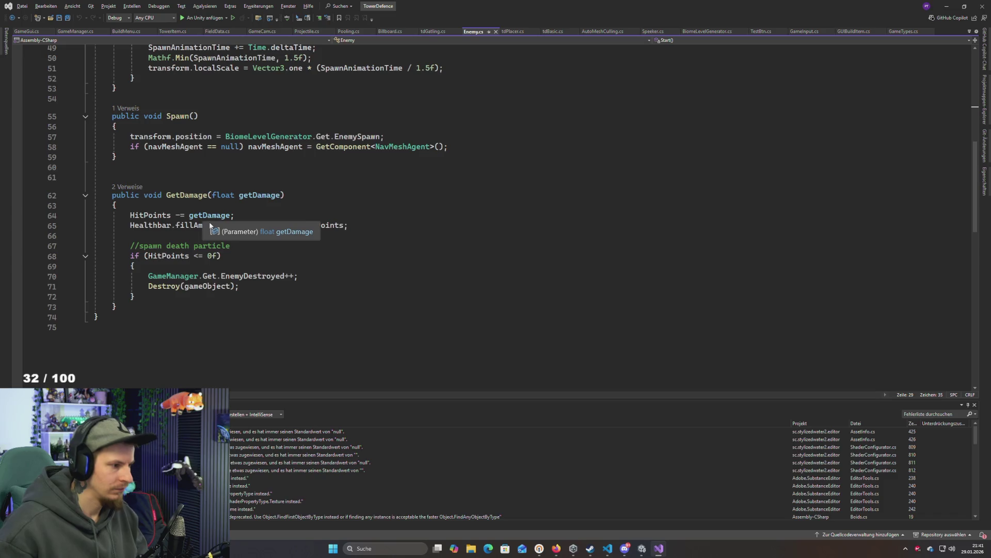
left_click(201, 268)
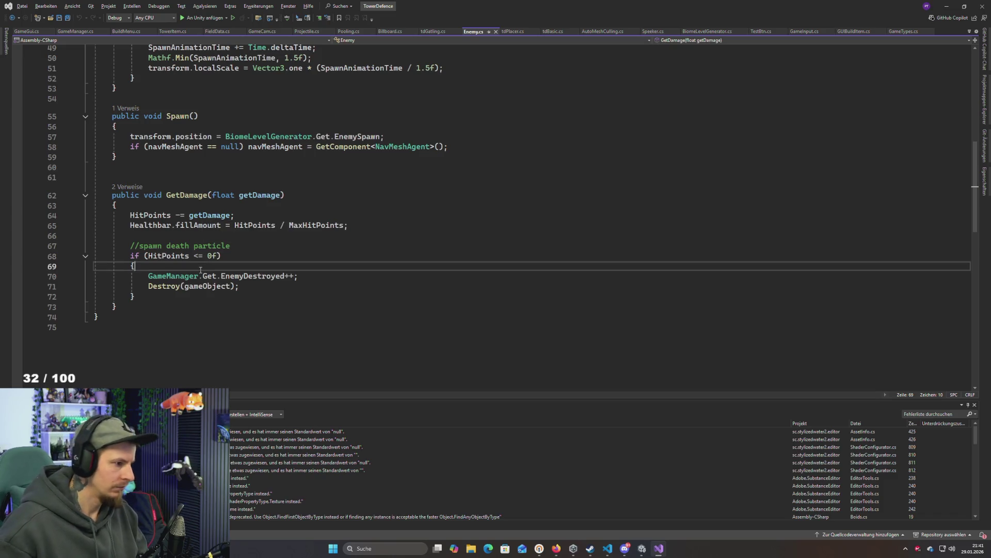
key("Return")
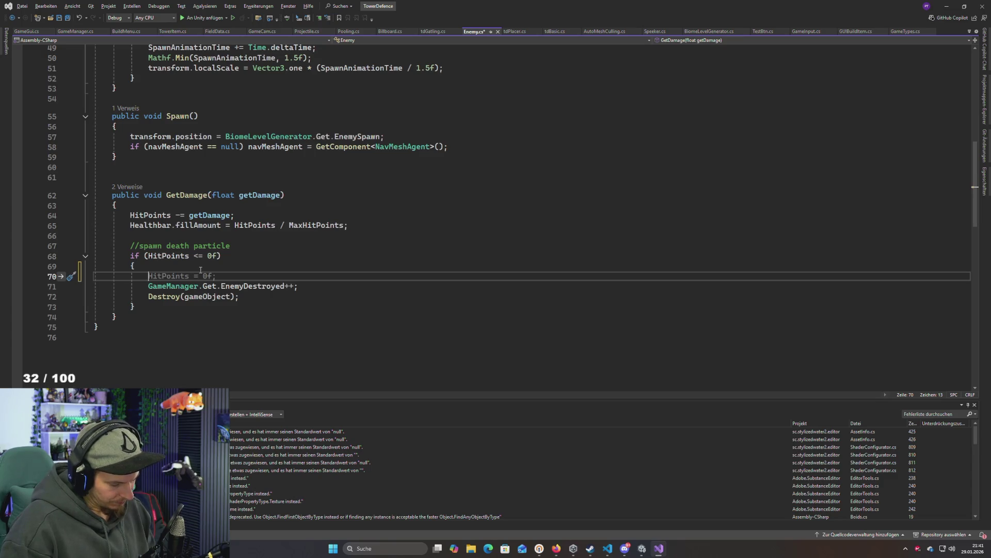
type("GameManager.Get.")
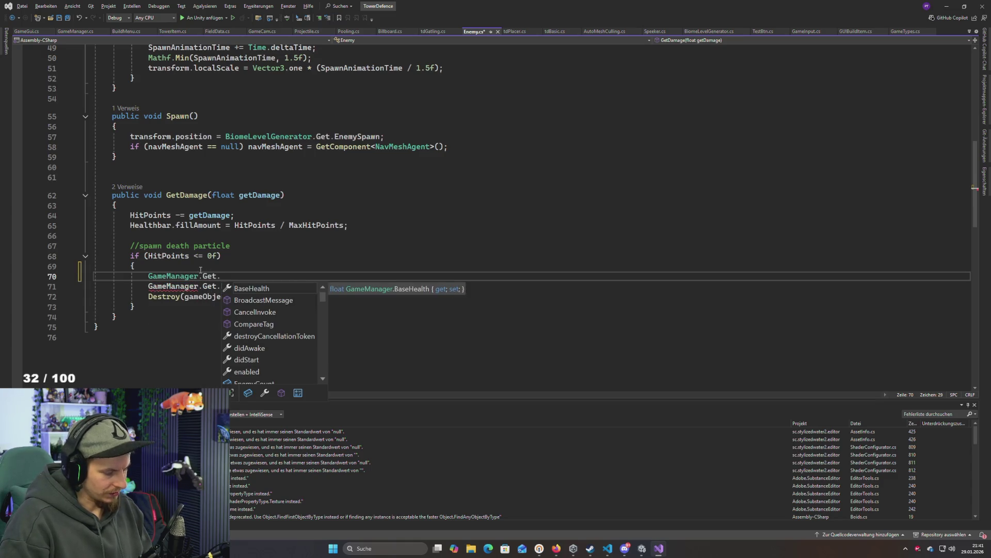
type("r")
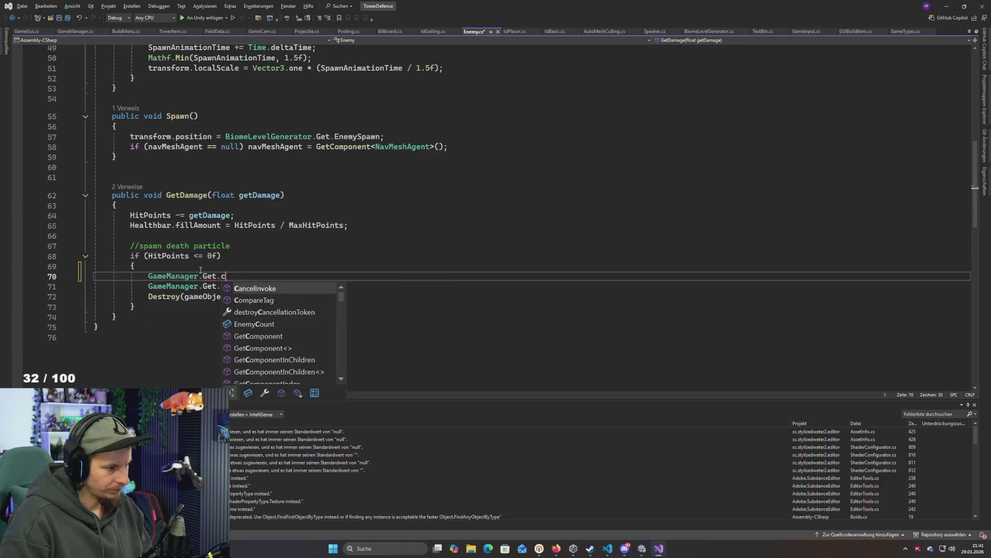
type("es")
key("Tab")
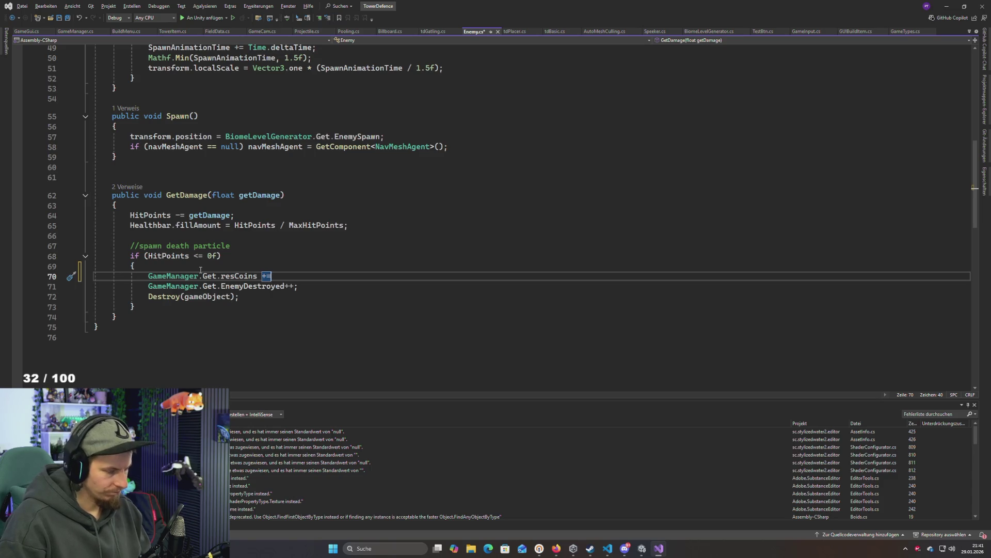
Declare a 'public int coinReward' field below TargetTransform and save Enemy.cs
scroll(200, 269, "up", 16)
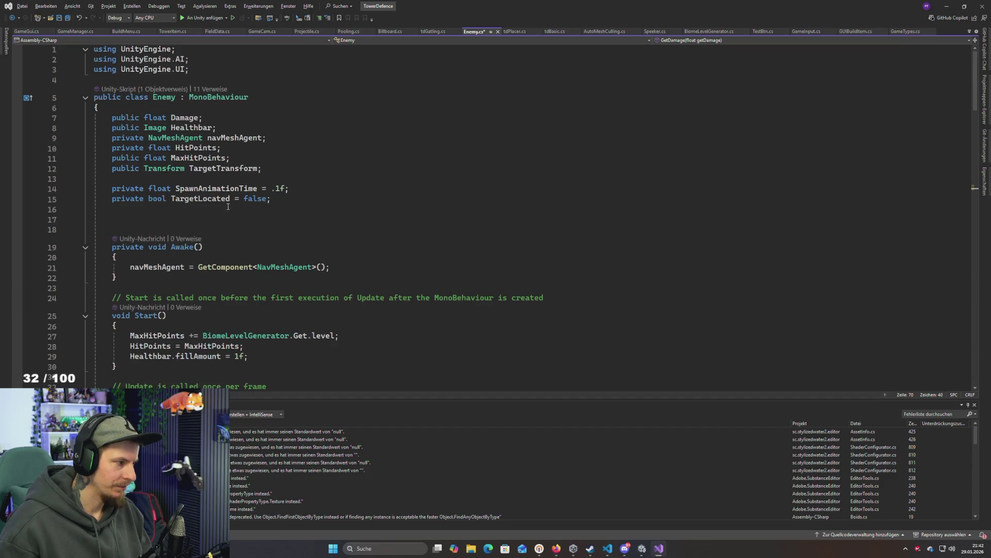
scroll(227, 206, "down", 16)
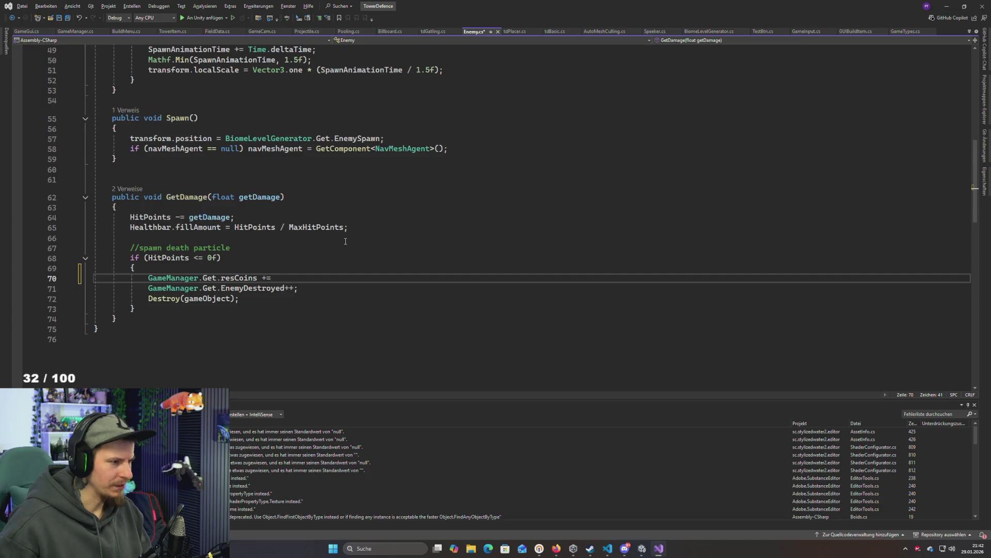
scroll(344, 241, "up", 16)
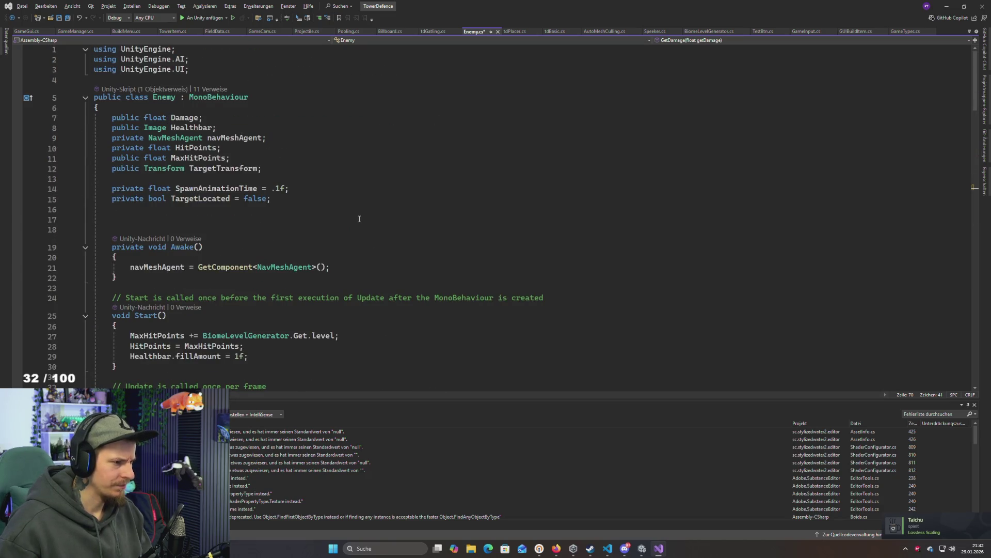
scroll(359, 219, "down", 3)
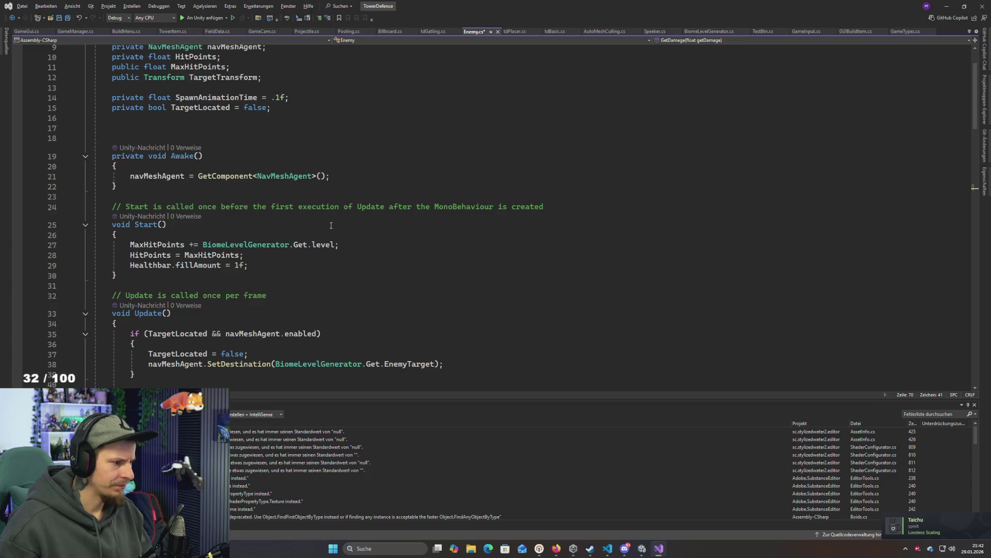
left_click(327, 247)
double_click(246, 245)
scroll(285, 202, "up", 3)
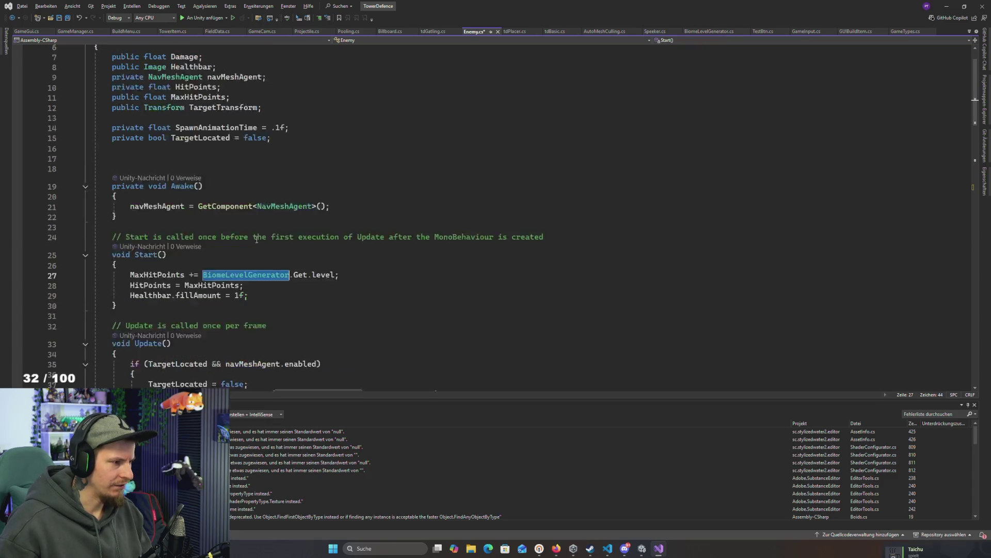
left_click(295, 166)
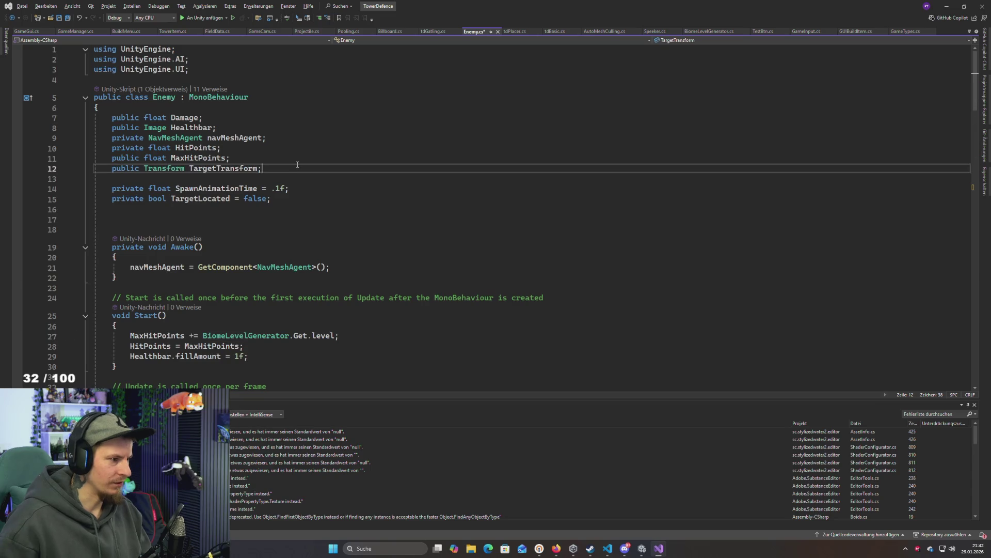
key("Return")
type("public ")
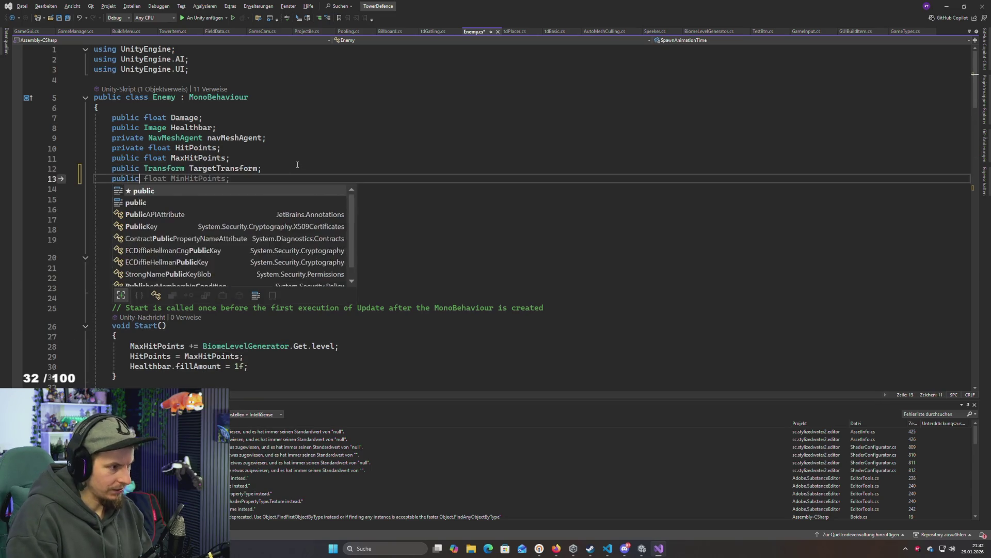
type("int coinRewar")
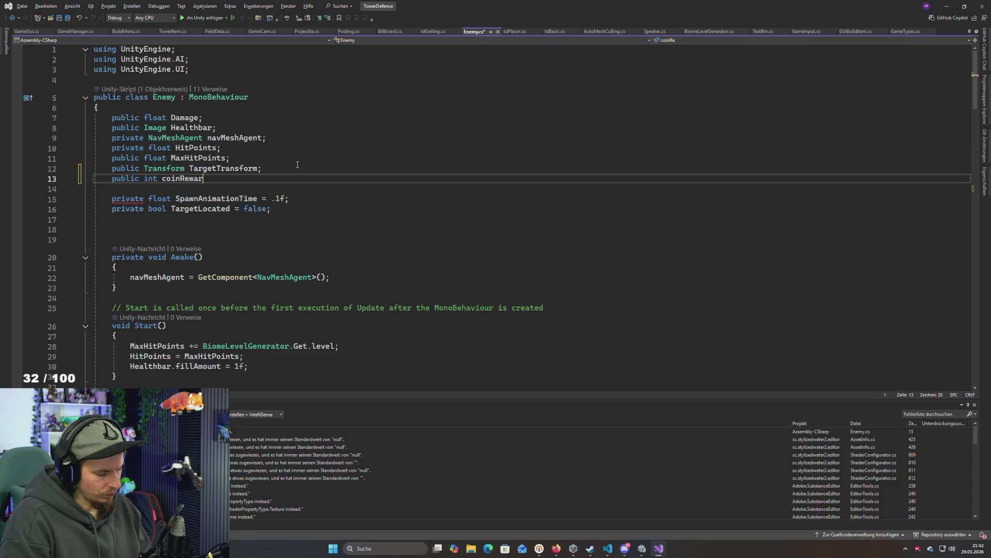
type("dM;")
type(";")
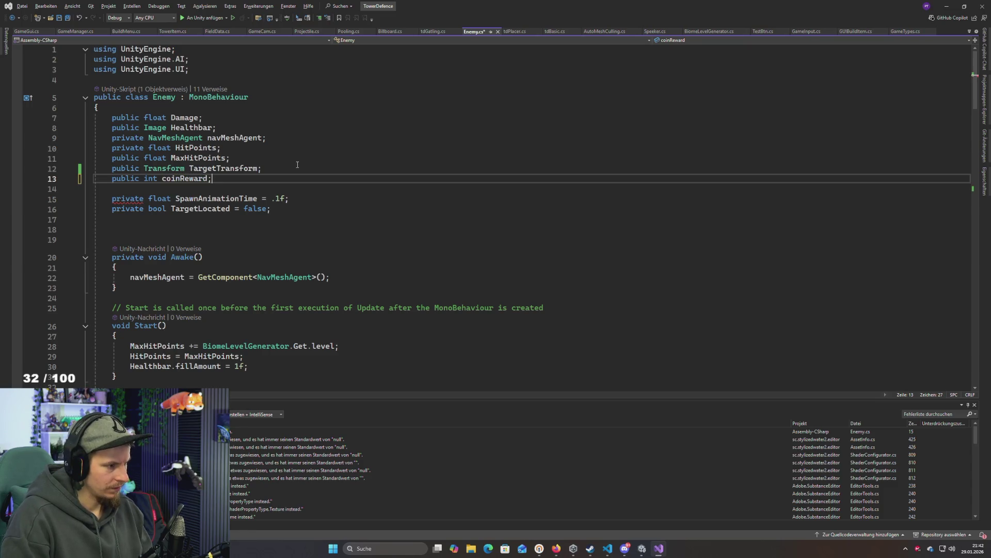
key("ctrl+s")
Give coinReward a default value of 0, save, and select the field name for reuse
key("Return")
type("= 0")
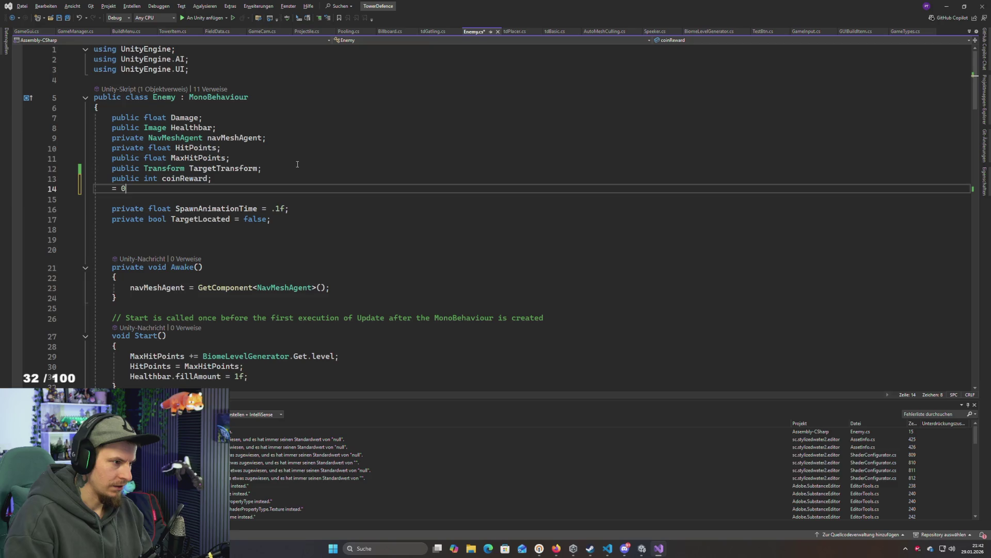
key("BackSpace")
key("BackSpace")
key("BackSpace")
key("Left")
type("= 0")
key("ctrl+s")
double_click(184, 178)
key("ctrl+c")
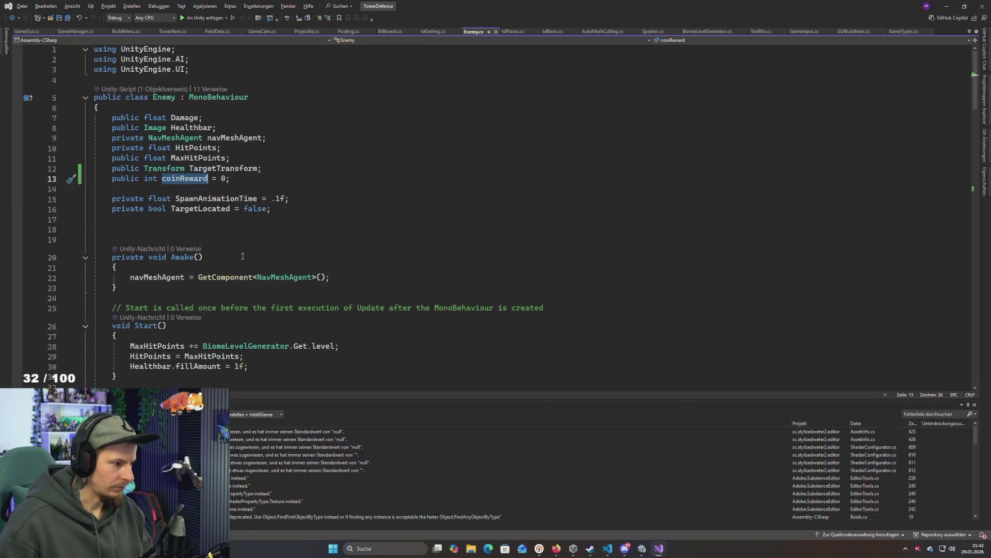
scroll(310, 207, "down", 3)
left_click(382, 255)
Add 'coinReward = BiomeLevelGenerator.Get.level;' below the MaxHitPoints line in Start()
key("Return")
key("ctrl+v")
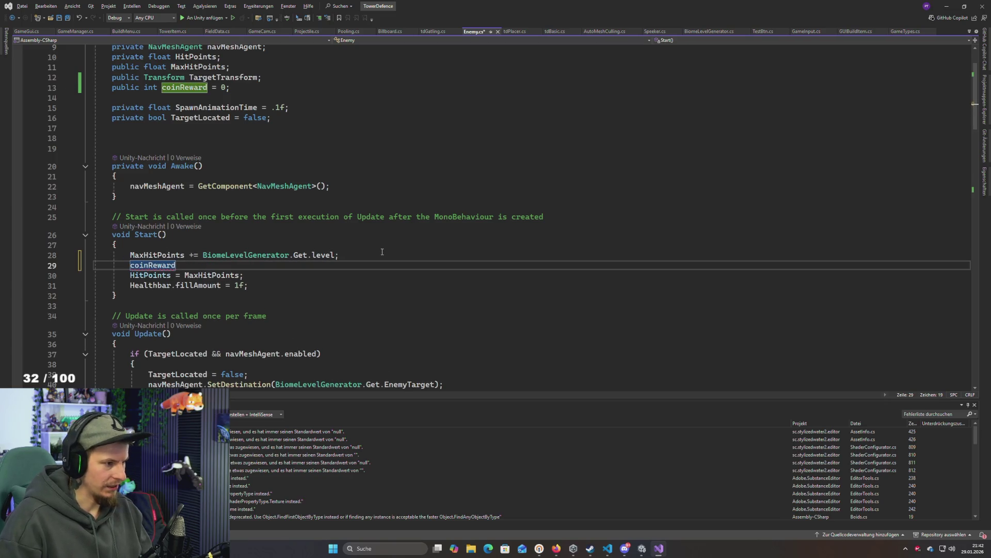
type(" =")
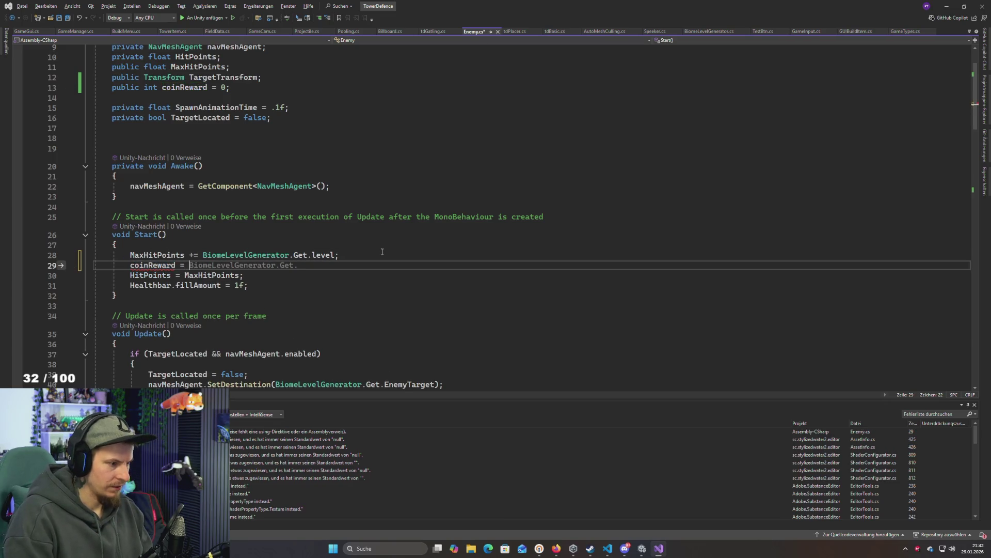
left_click_drag(335, 255, 203, 255)
key("ctrl+c")
left_click(194, 266)
key("ctrl+v")
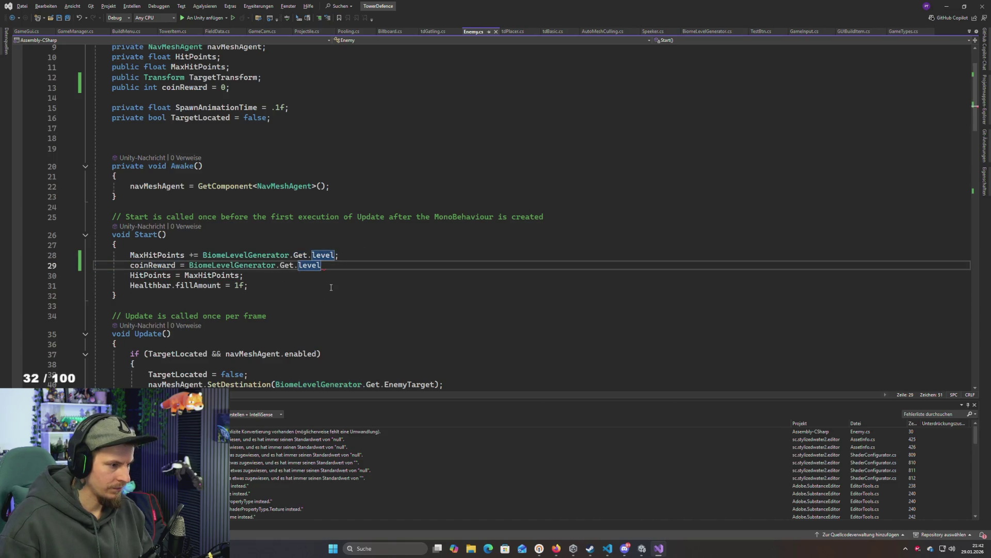
type(";")
scroll(328, 281, "up", 1)
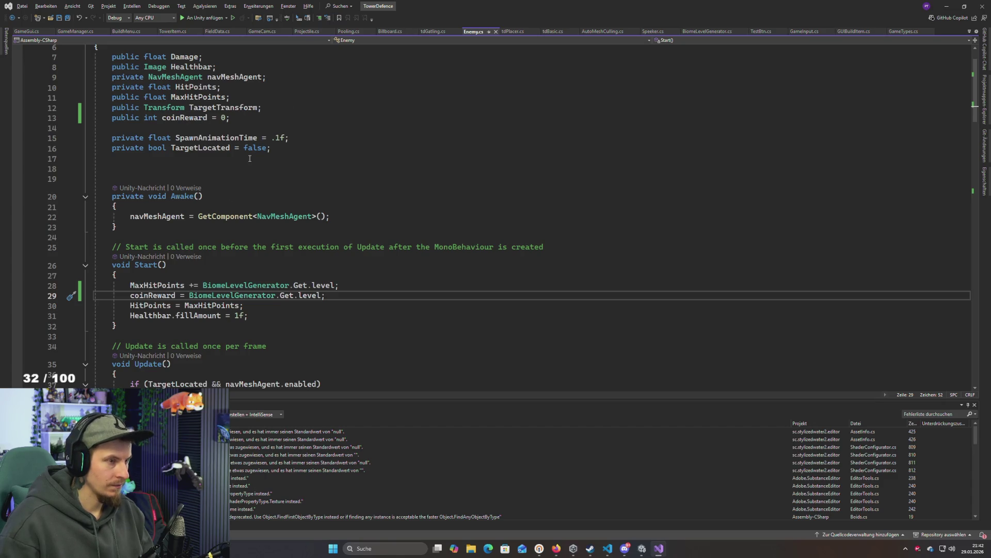
Change it to 'coinReward = coinReward + BiomeLevelGenerator.Get.level;' and save Enemy.cs
key("Up")
key("Up")
double_click(159, 295)
key("ctrl+c")
left_click(189, 296)
key("ctrl+v")
type("+")
key("ctrl+s")
left_click(395, 296)
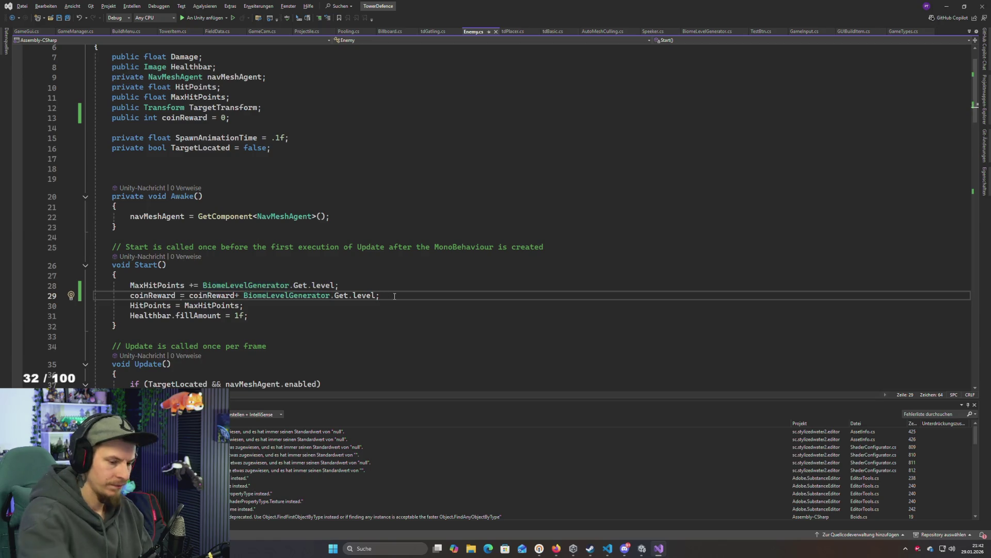
key("BackSpace")
type(";")
key("ctrl+s")
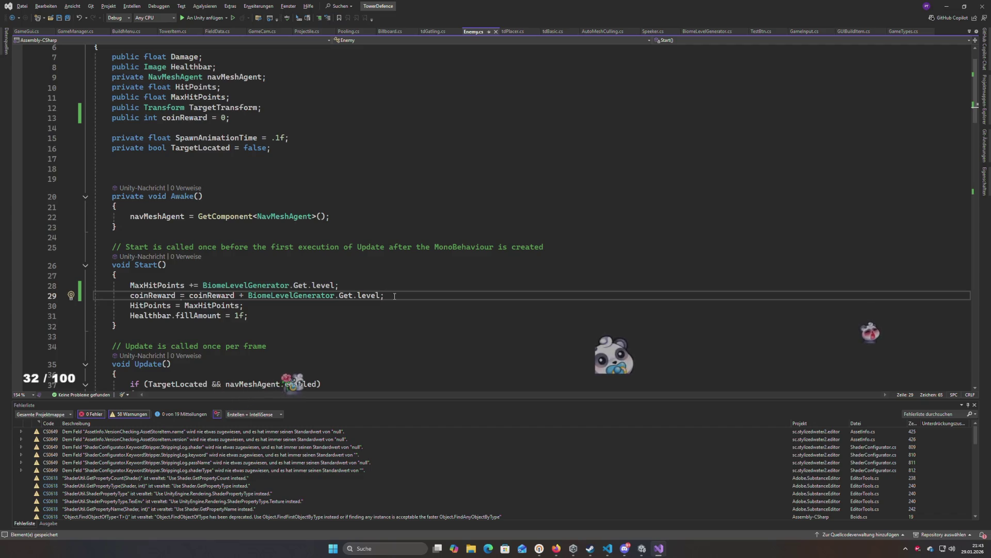
left_click(167, 329)
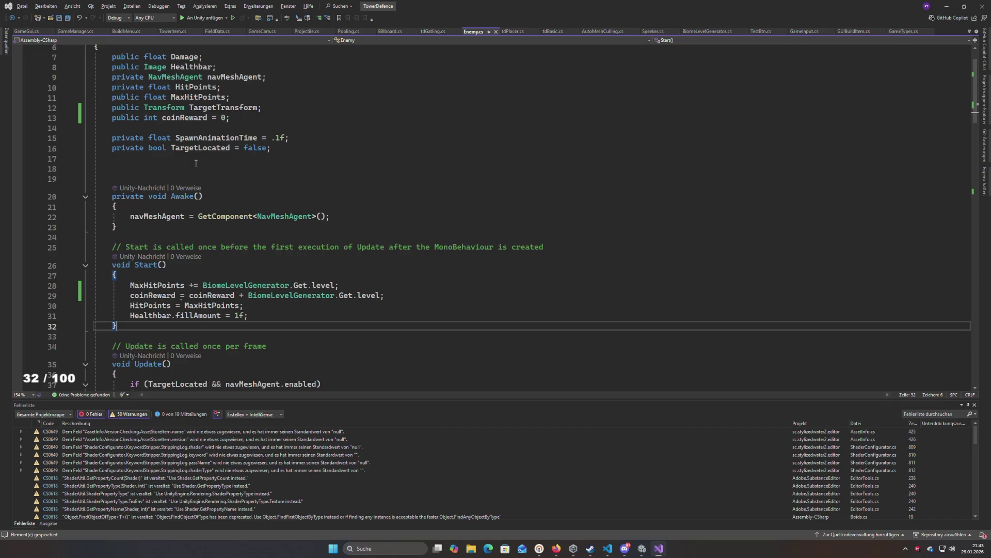
key("alt+Tab")
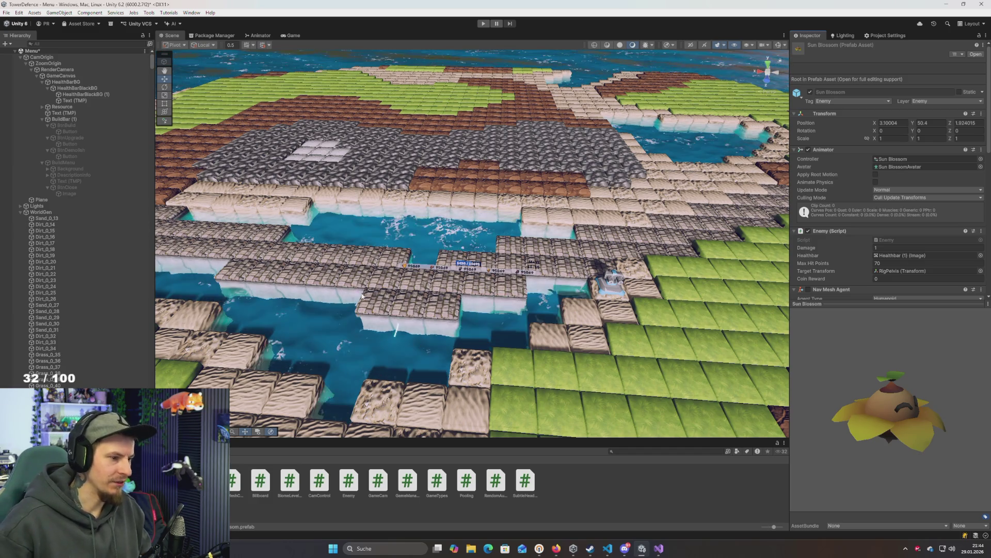
Tilt and shift the Scene view across the map while the scripts compile
scroll(385, 328, "up", 5)
mouse_move(385, 328)
left_mouse_down()
mouse_move(391, 348)
mouse_move(390, 339)
left_mouse_up()
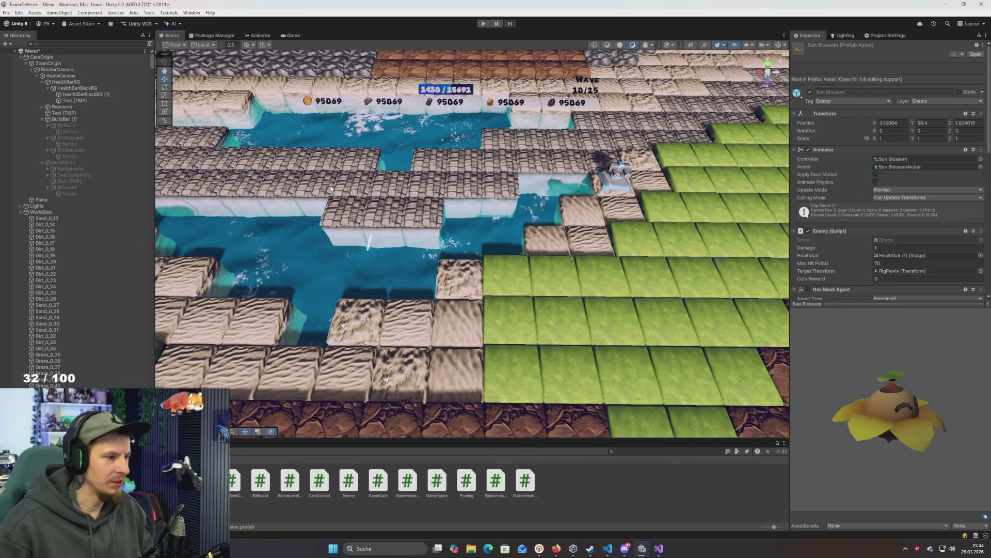
key("Up")
scroll(862, 156, "down", 3)
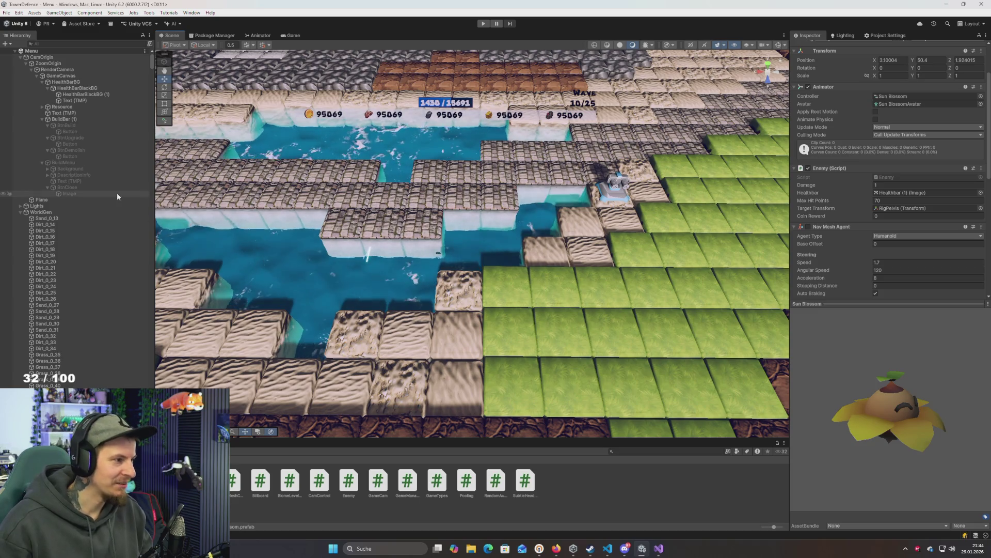
Inspect BuildMenu and its Text (TMP) child, then reselect the Sun Blossom prefab
left_click(64, 181)
left_click(61, 163)
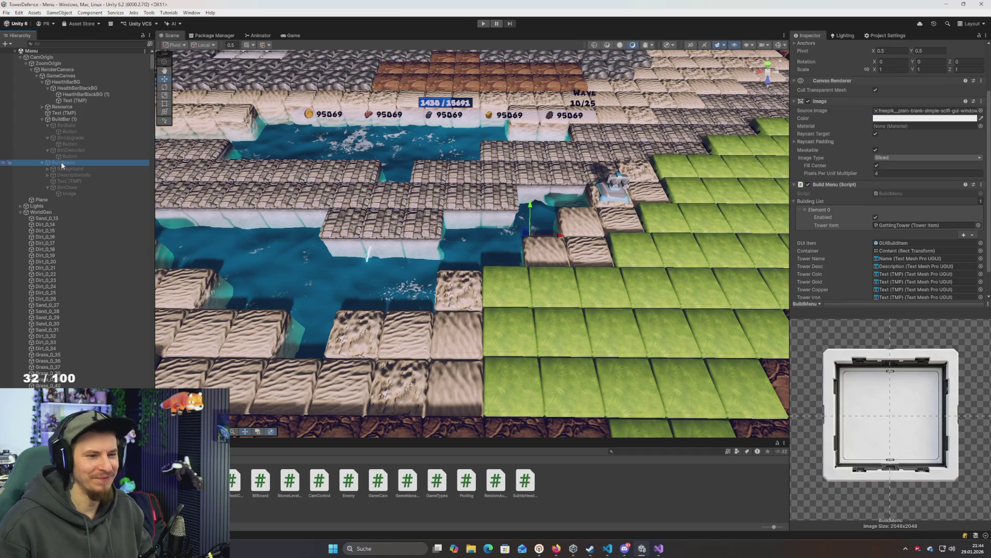
scroll(854, 259, "down", 3)
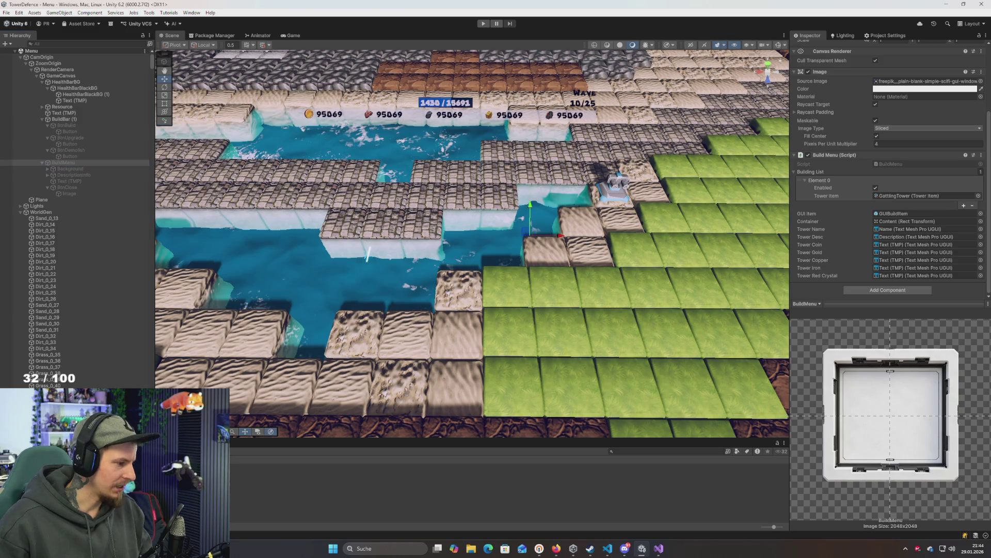
left_click(516, 485)
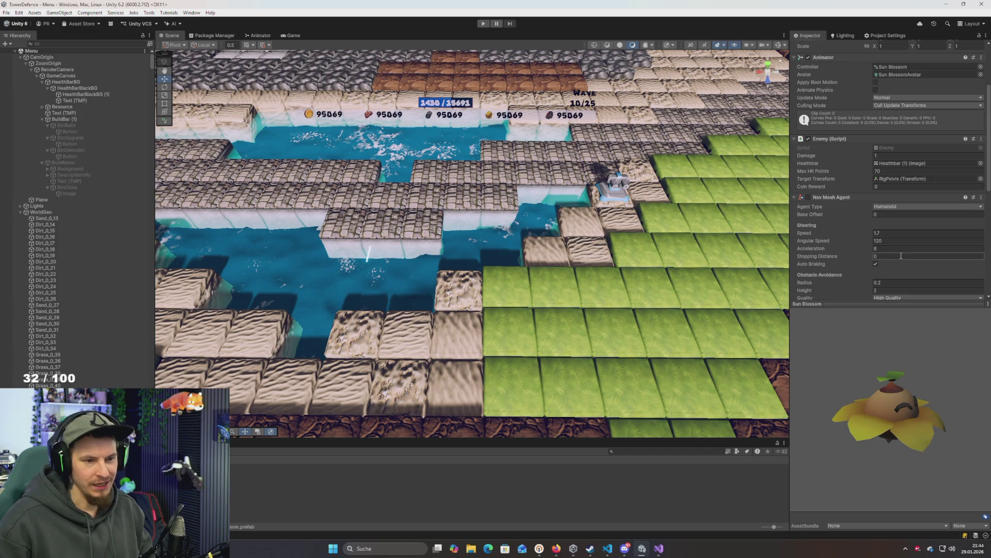
Set Sun Blossom's Coin Reward to 1 and do a quick Play test run
scroll(840, 258, "down", 2)
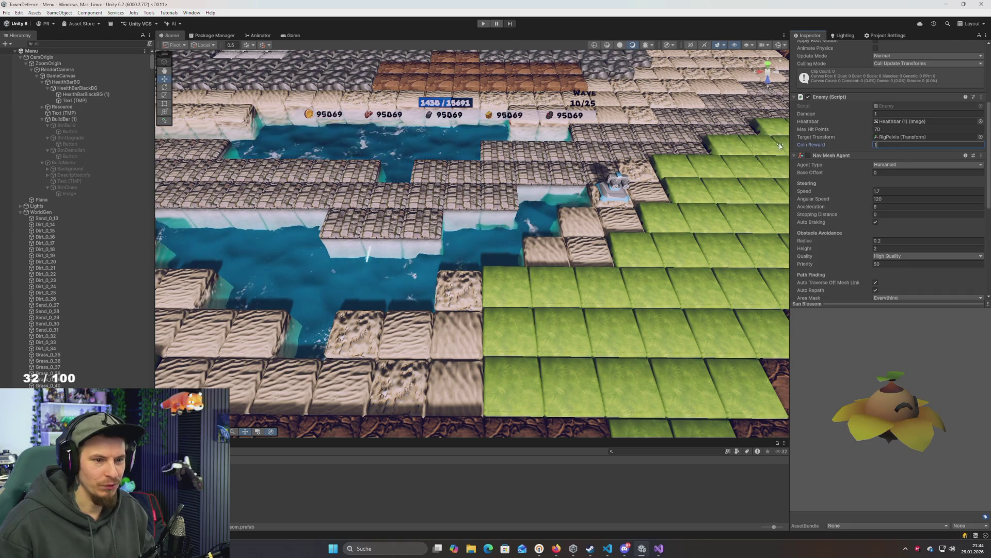
left_click(483, 25)
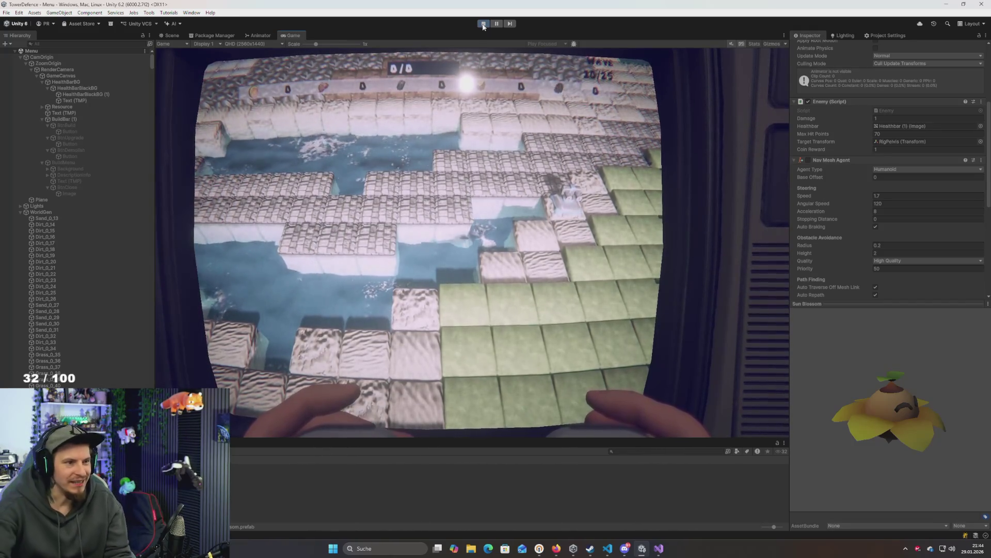
left_click(483, 23)
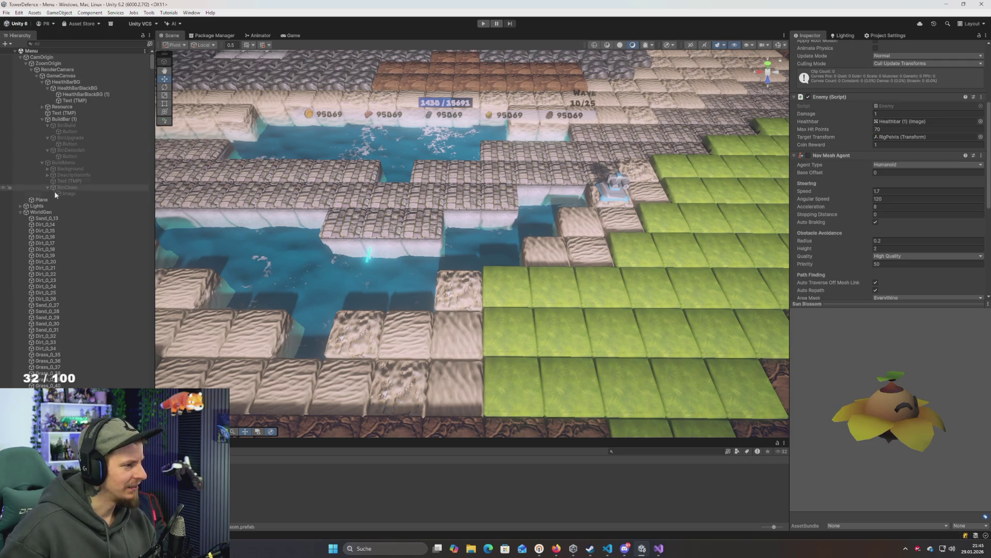
left_click(78, 72)
Set the GameManager's Max Base Health and Base Health both to 100
key("Left")
key("Left")
key("Left")
key("Down")
key("Down")
key("Left")
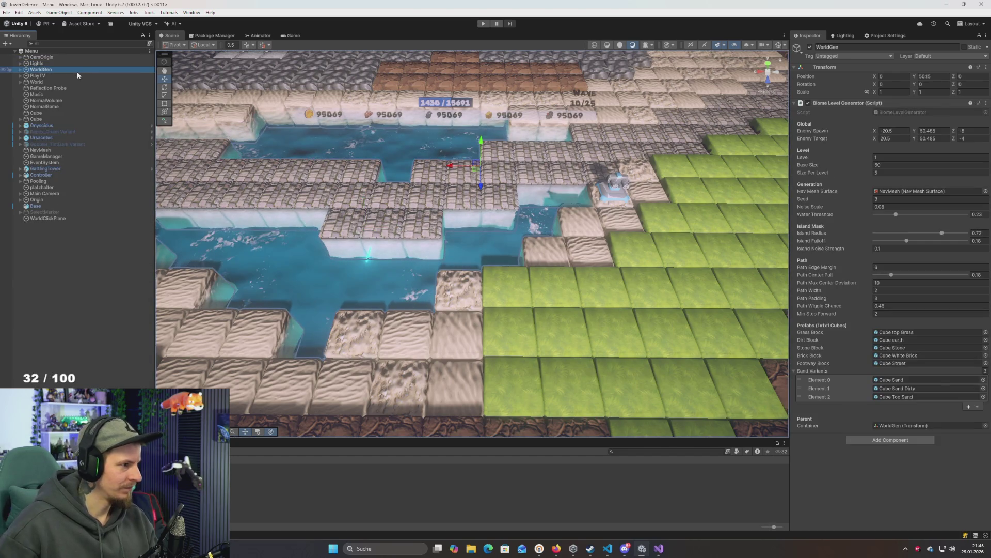
left_click(67, 156)
left_click(925, 120)
type("100")
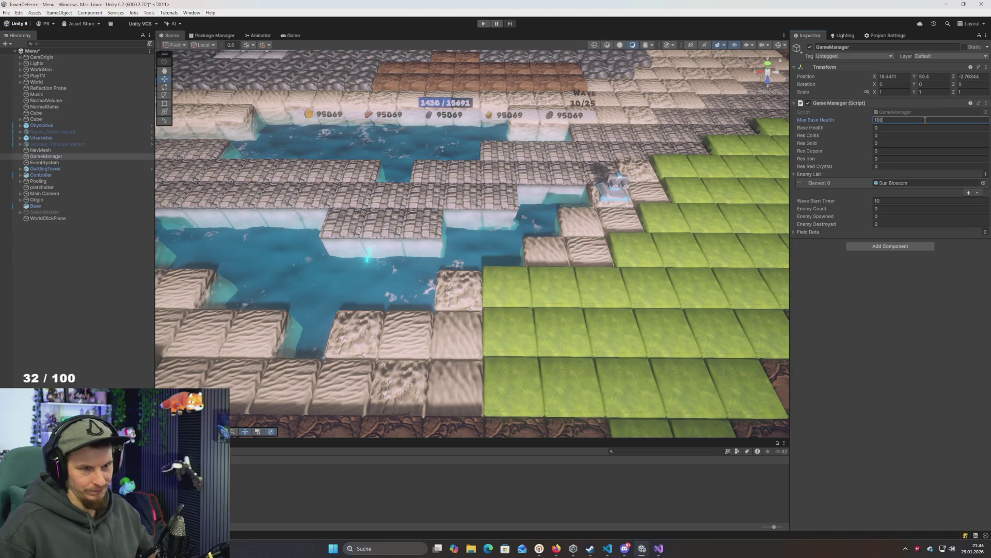
key("Tab")
type("100")
key("ctrl+s")
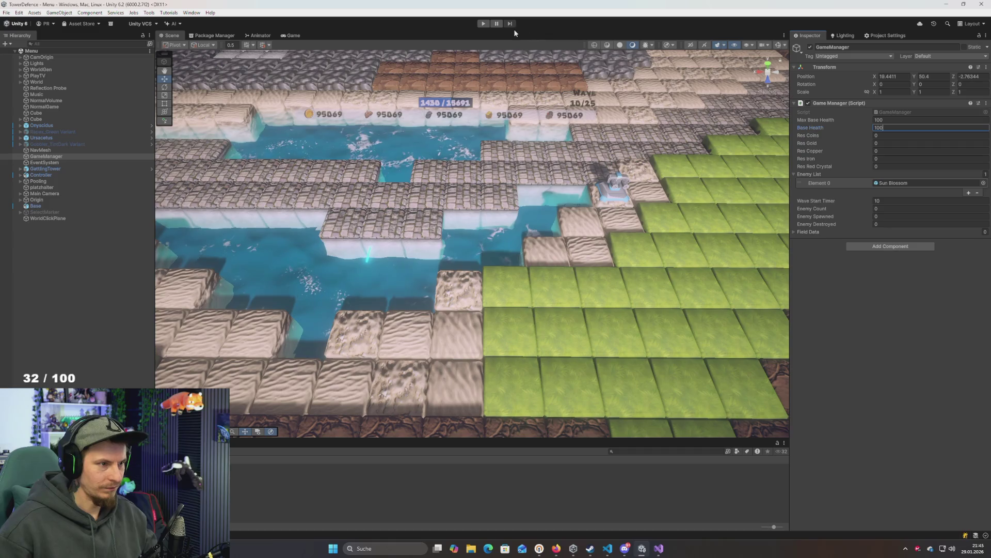
Play-test a wave until coins reach 12, then stop the game
left_click(486, 25)
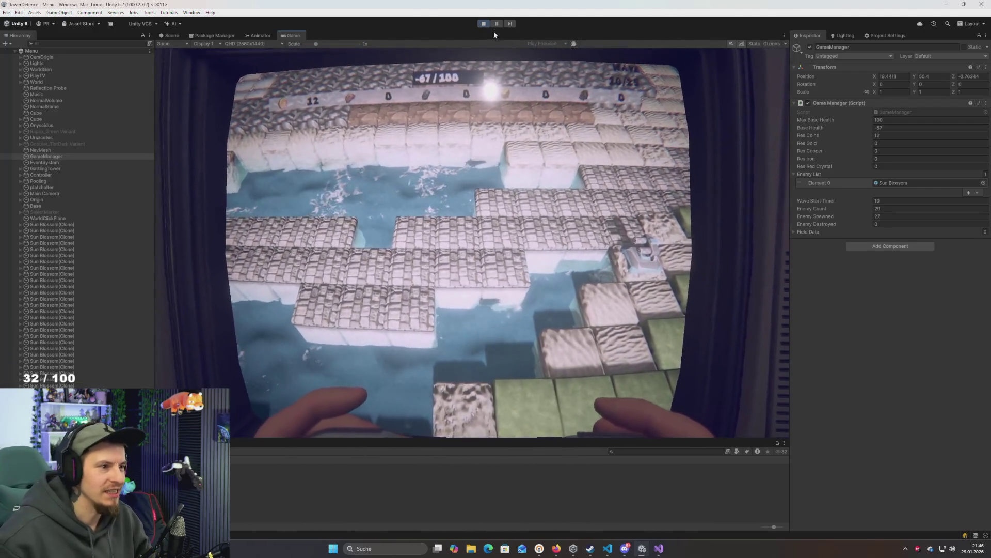
left_click(483, 23)
left_click_drag(568, 155, 537, 186)
left_click(114, 161)
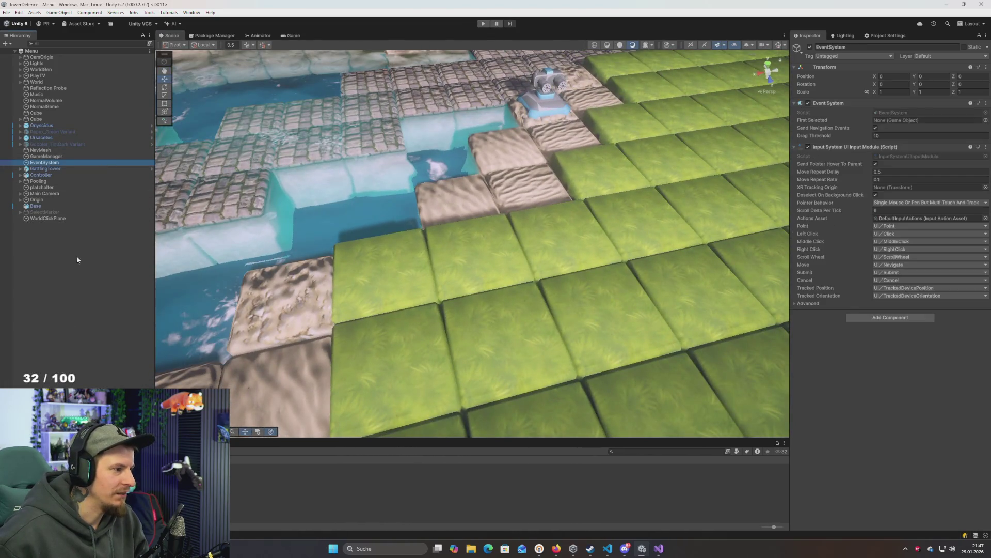
Create a new Particle System in the scene from the Hierarchy's Effects menu
right_click(65, 258)
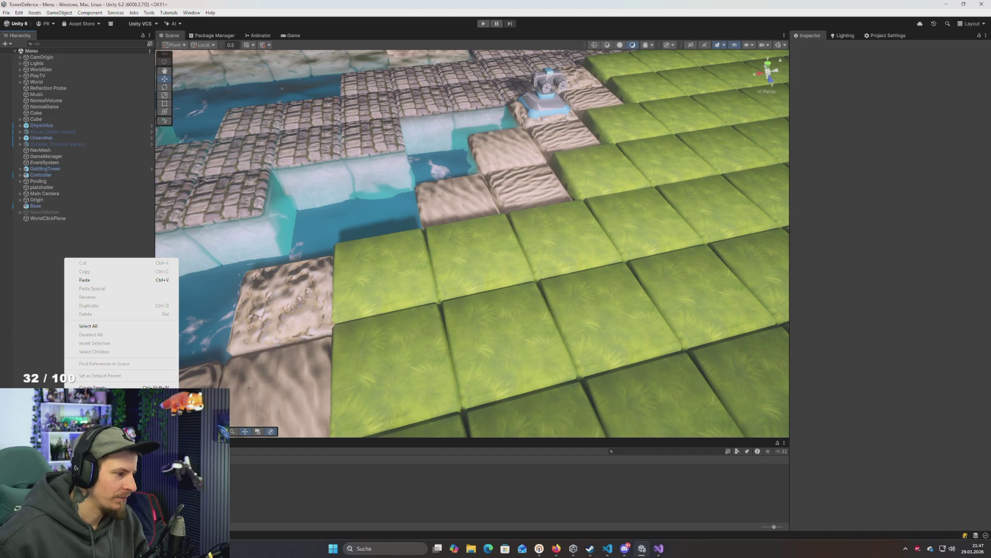
left_click(217, 421)
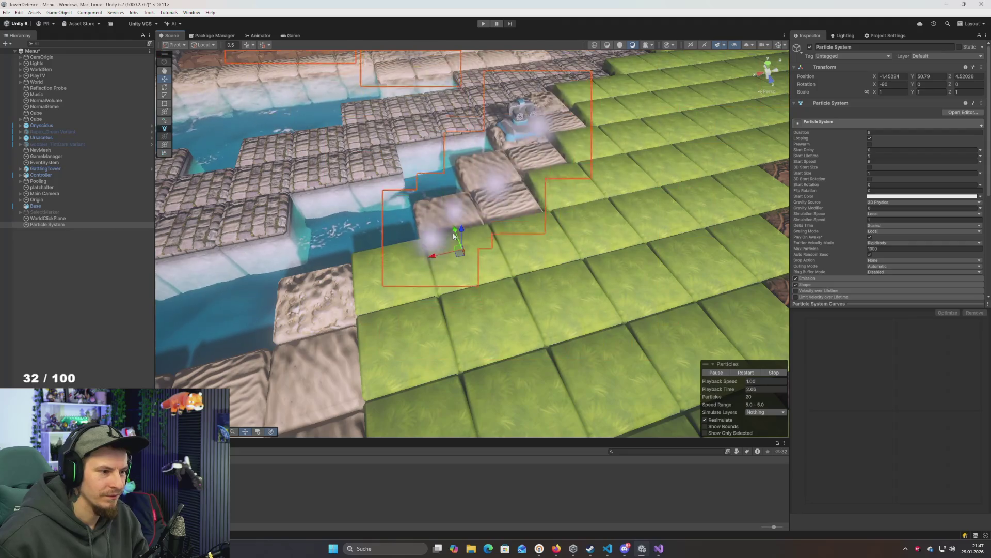
mouse_move(501, 284)
left_mouse_down()
mouse_move(514, 171)
mouse_move(527, 222)
left_mouse_up()
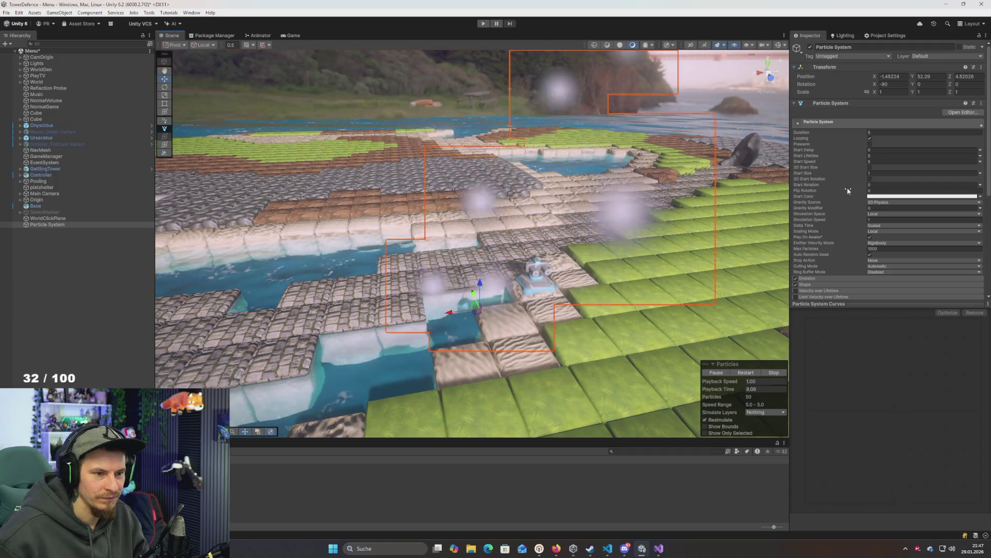
Disable the Shape module and set Emission Rate over Time to 1
left_click(796, 284)
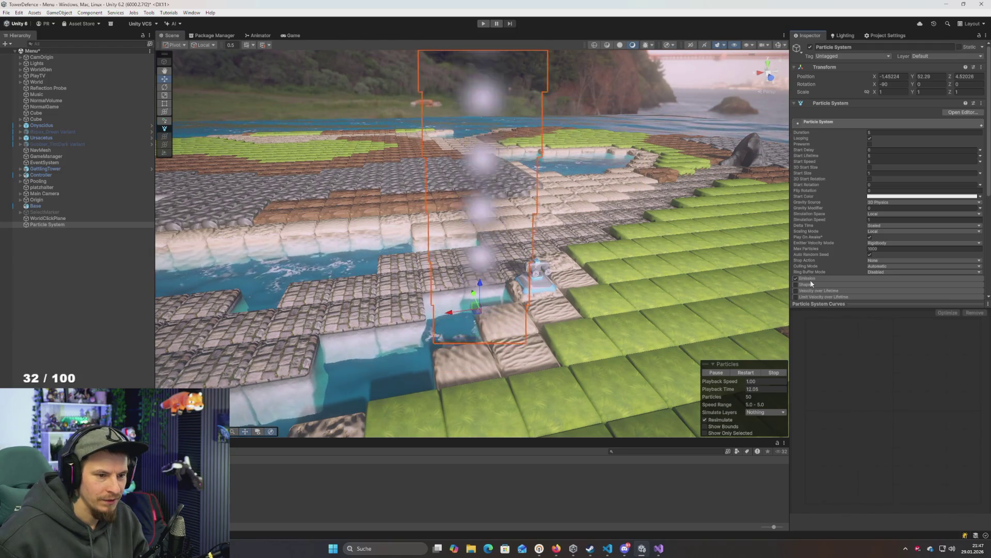
left_click(810, 278)
scroll(844, 277, "down", 1)
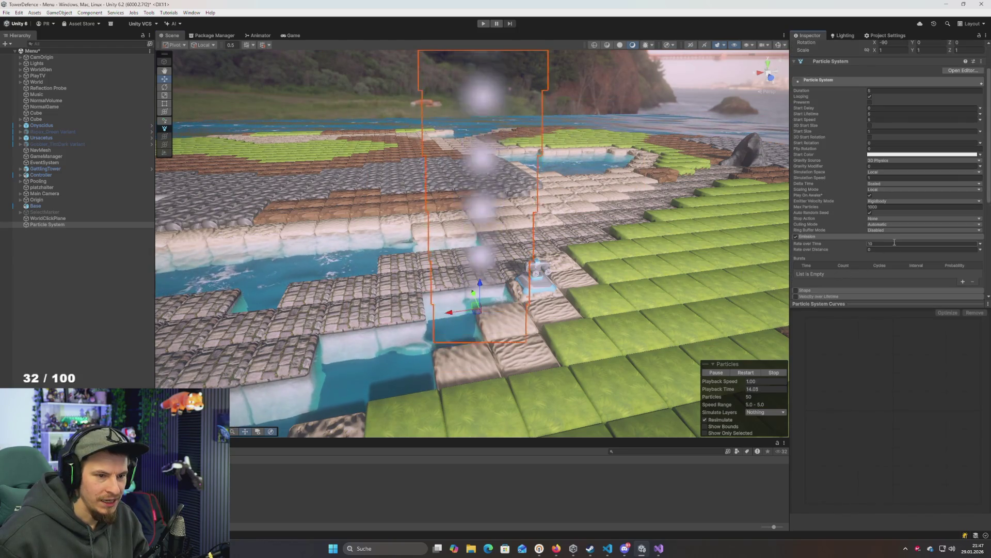
left_click(922, 244)
type("1")
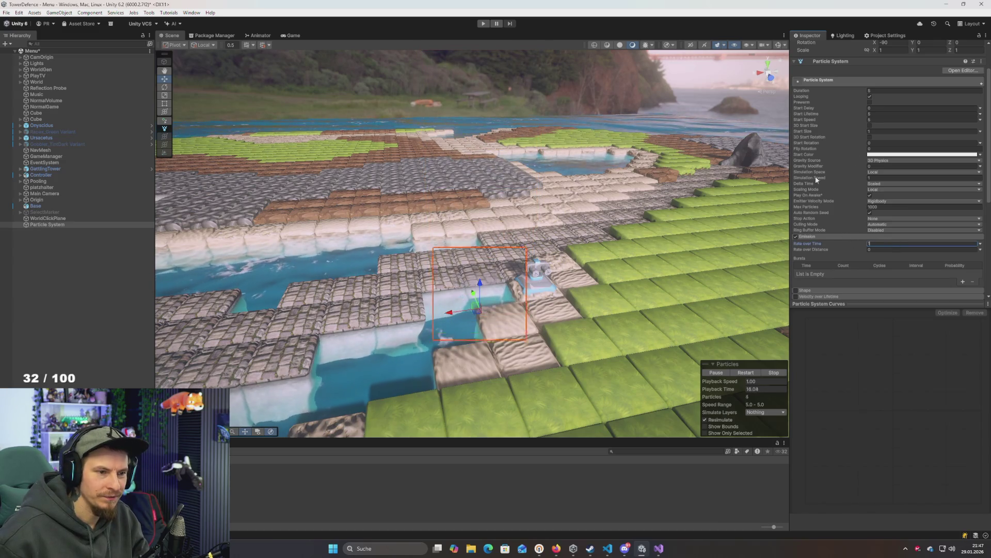
left_click(888, 91)
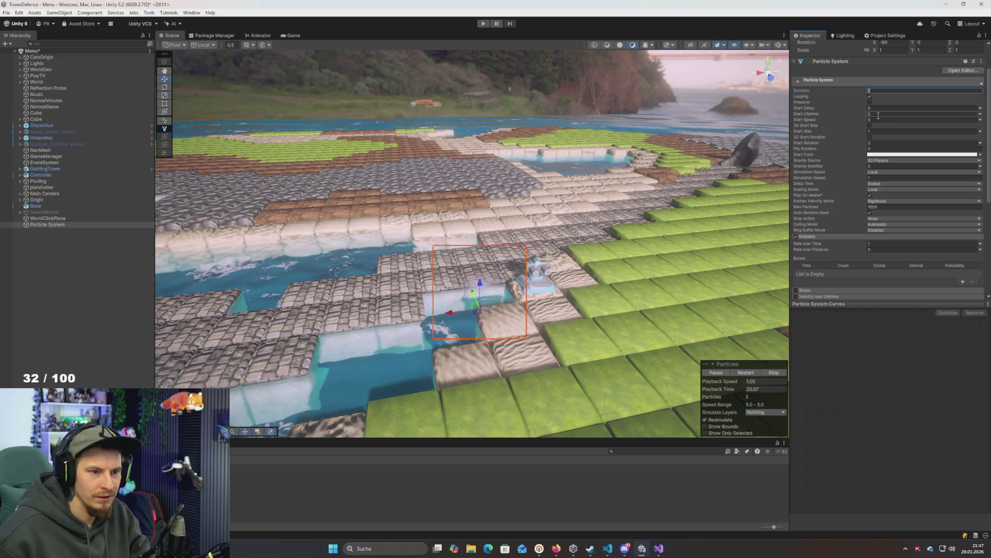
Set the particle Duration and Start Lifetime to 0.5
scroll(657, 182, "down", 1)
mouse_move(657, 182)
left_mouse_down()
mouse_move(598, 386)
mouse_move(603, 373)
mouse_move(614, 374)
left_mouse_up()
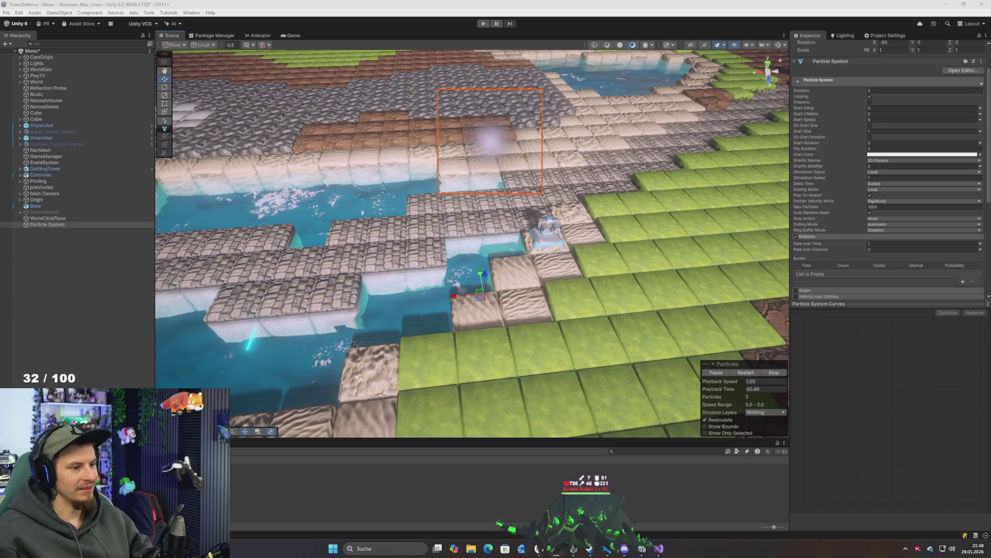
mouse_move(528, 137)
left_mouse_down()
mouse_move(488, 220)
mouse_move(480, 180)
left_mouse_up()
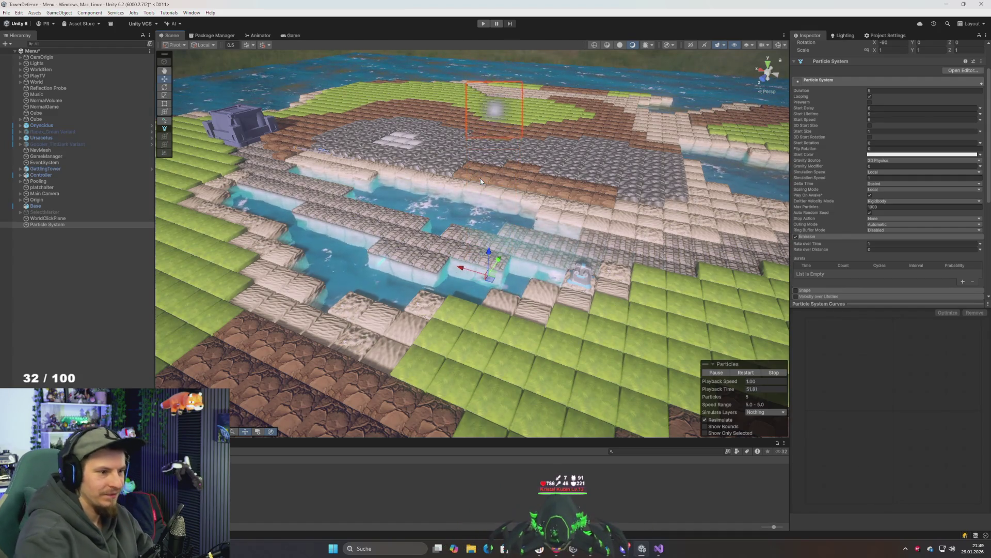
left_click_drag(480, 181, 480, 196)
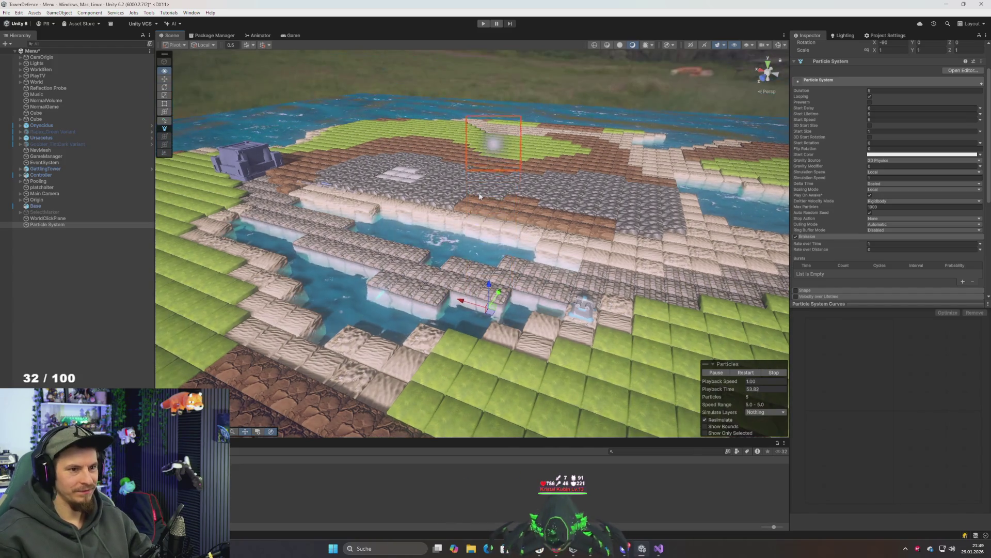
left_click(884, 118)
type("10")
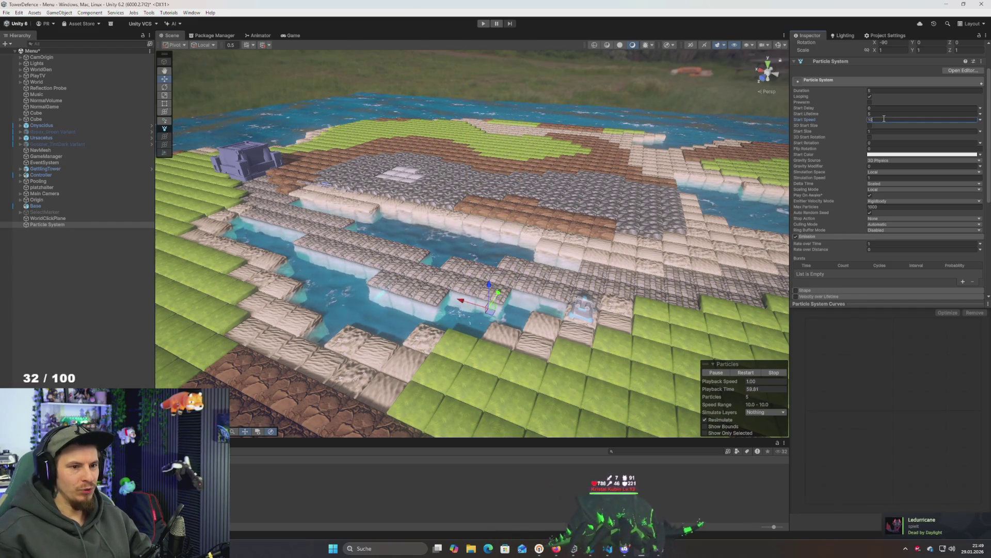
left_click(878, 90)
type("1")
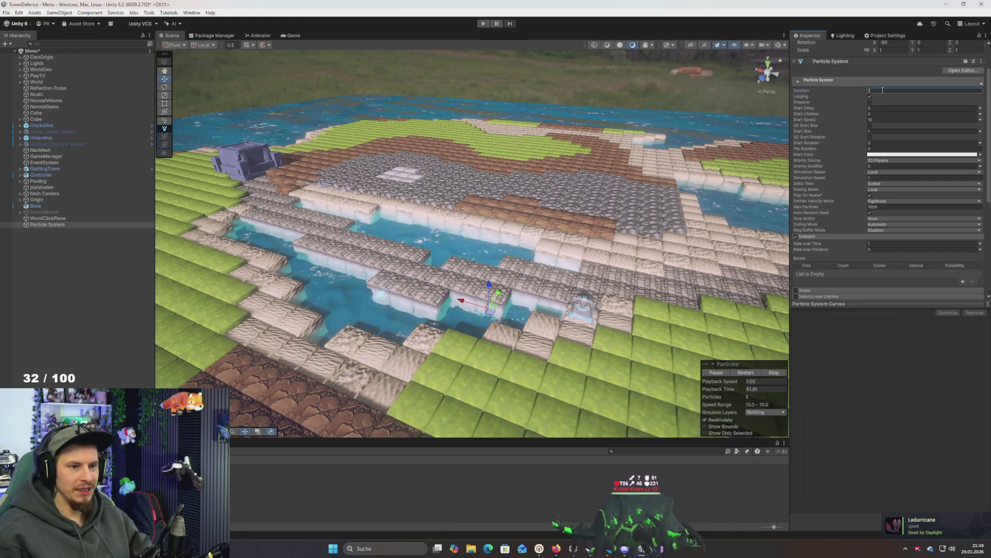
left_click(879, 114)
type("1")
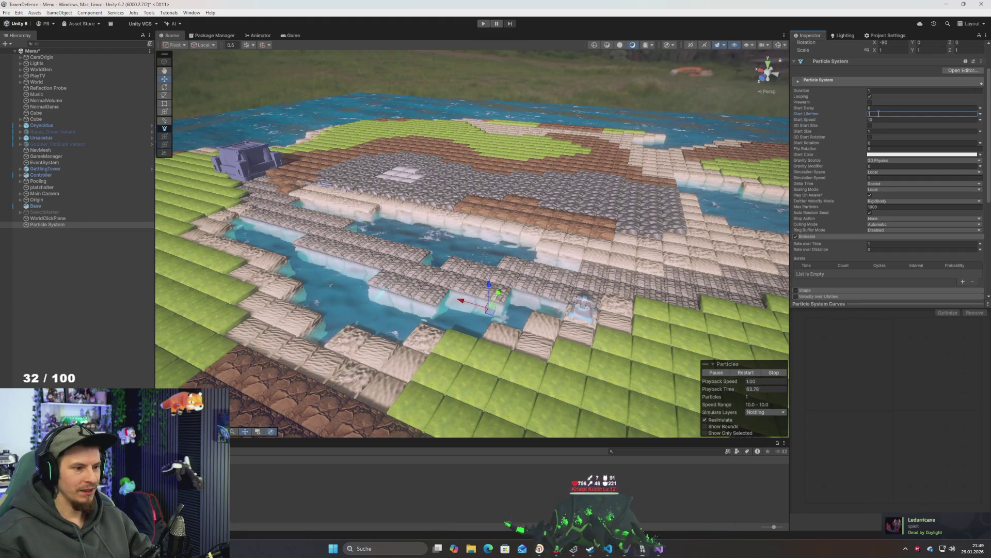
scroll(682, 167, "down", 3)
Bring the view down to the tiles and expand the Renderer module
left_click_drag(681, 166, 649, 139)
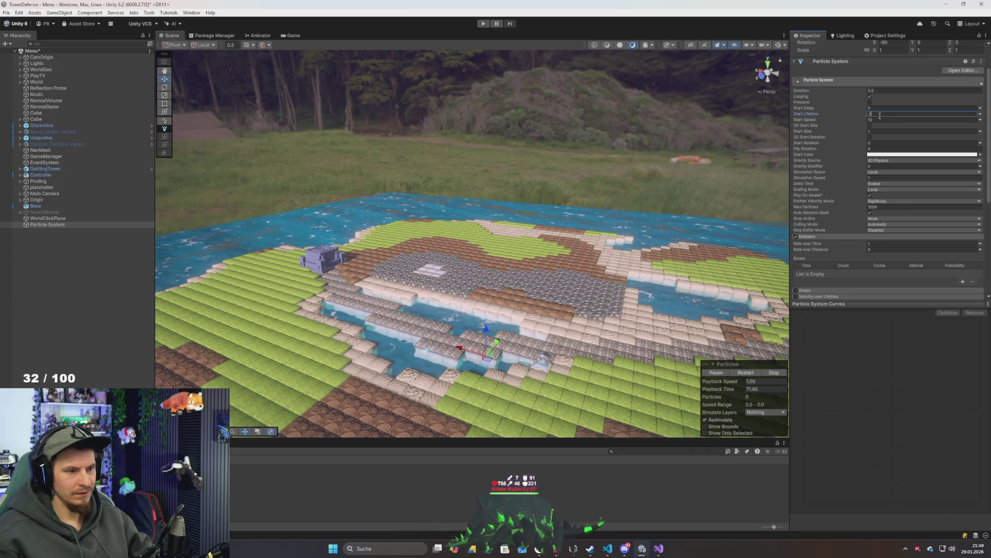
left_click_drag(635, 154, 619, 242)
scroll(619, 242, "down", 3)
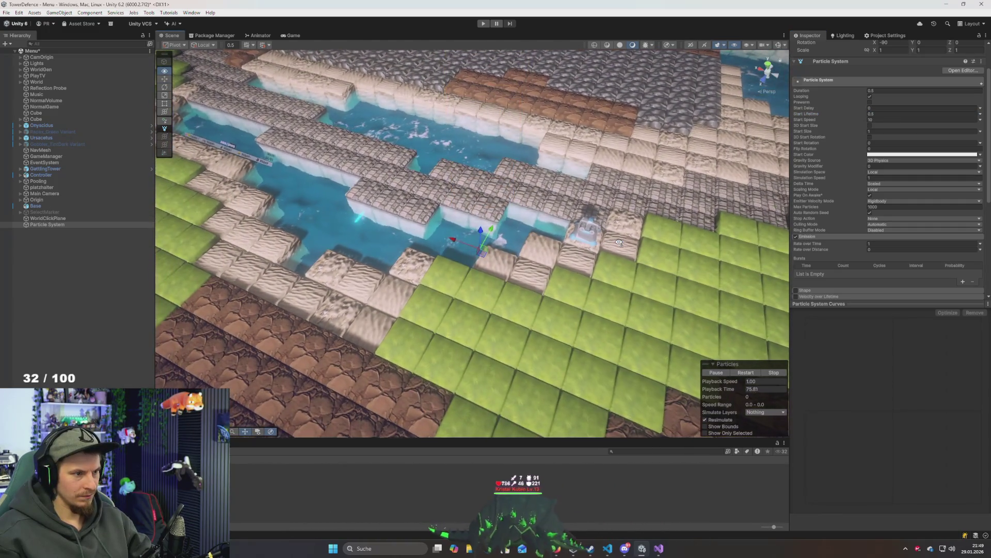
scroll(619, 242, "down", 4)
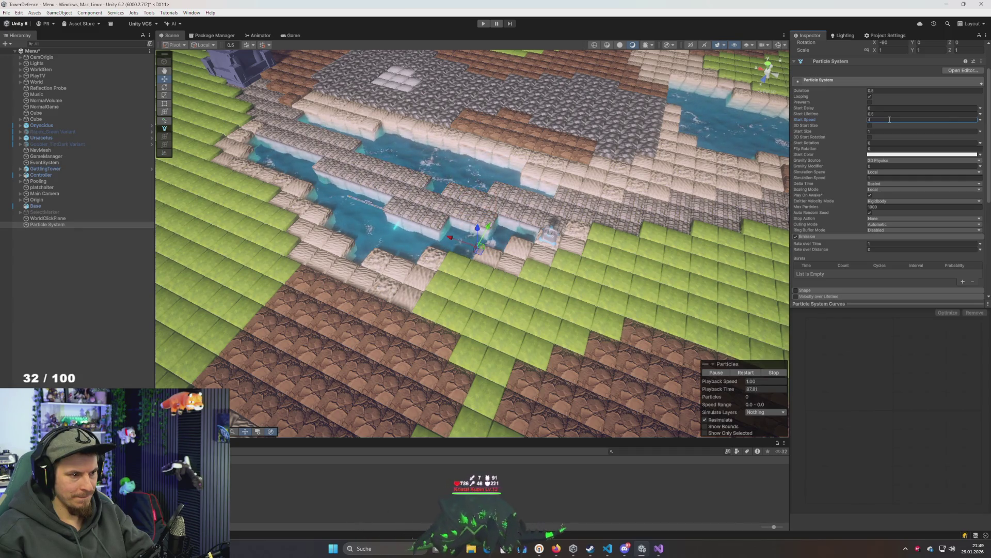
scroll(564, 189, "up", 5)
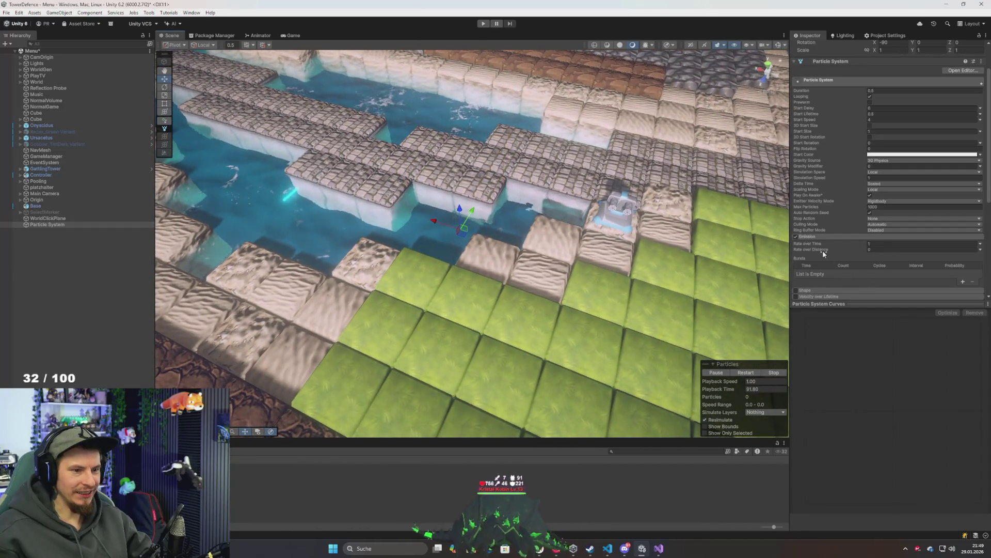
scroll(821, 242, "down", 5)
left_click(814, 248)
scroll(816, 245, "down", 3)
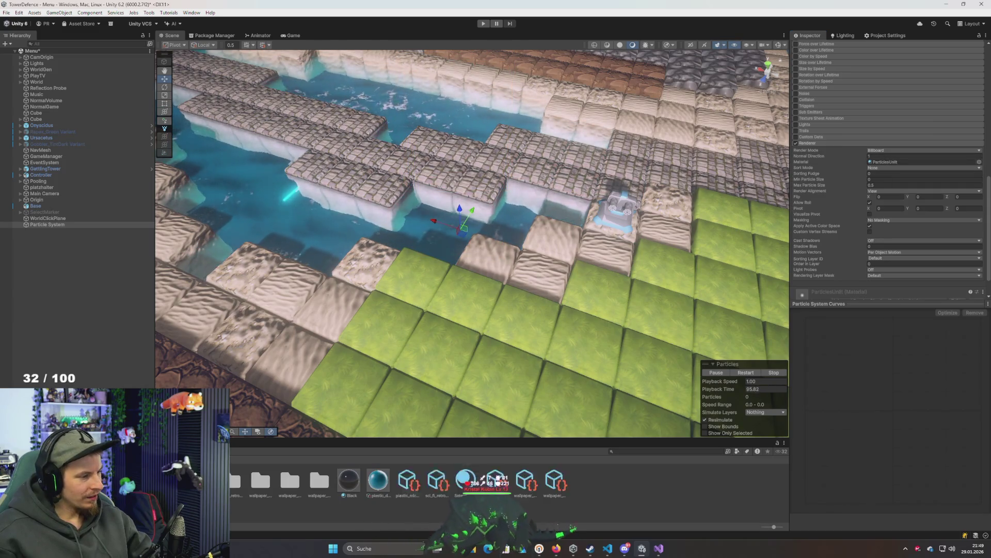
Create a new material asset in the Project named pickResCoin
right_click(274, 506)
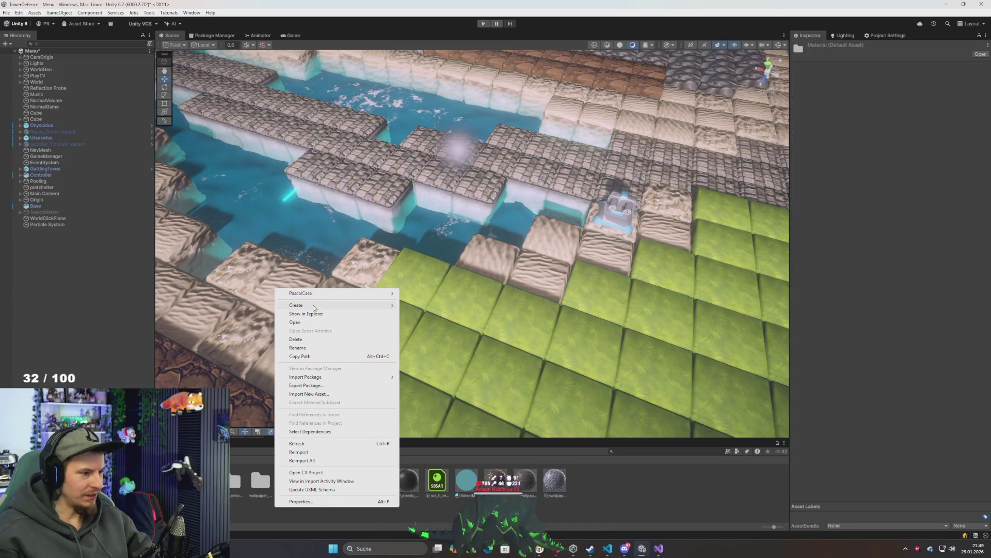
mouse_move(314, 306)
left_click(422, 57)
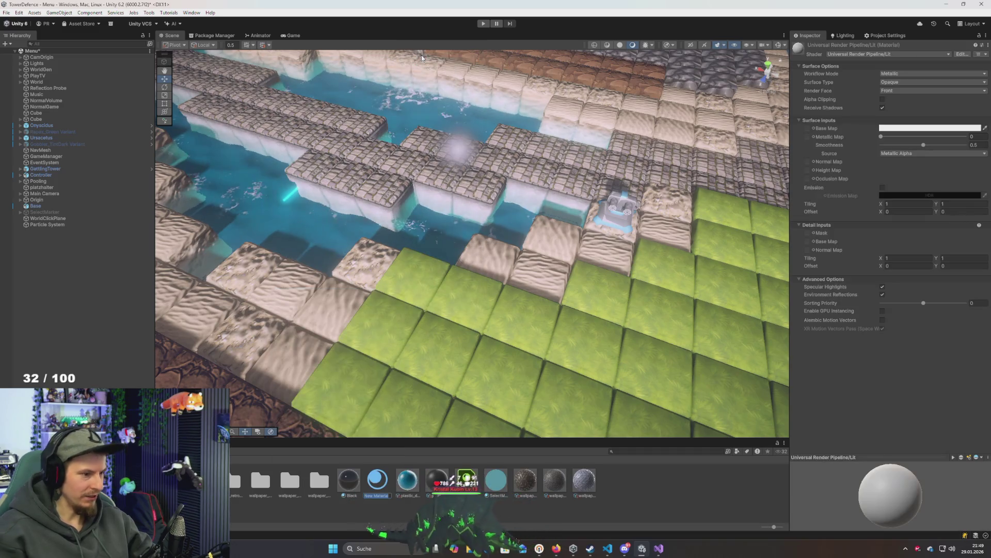
type("Colo")
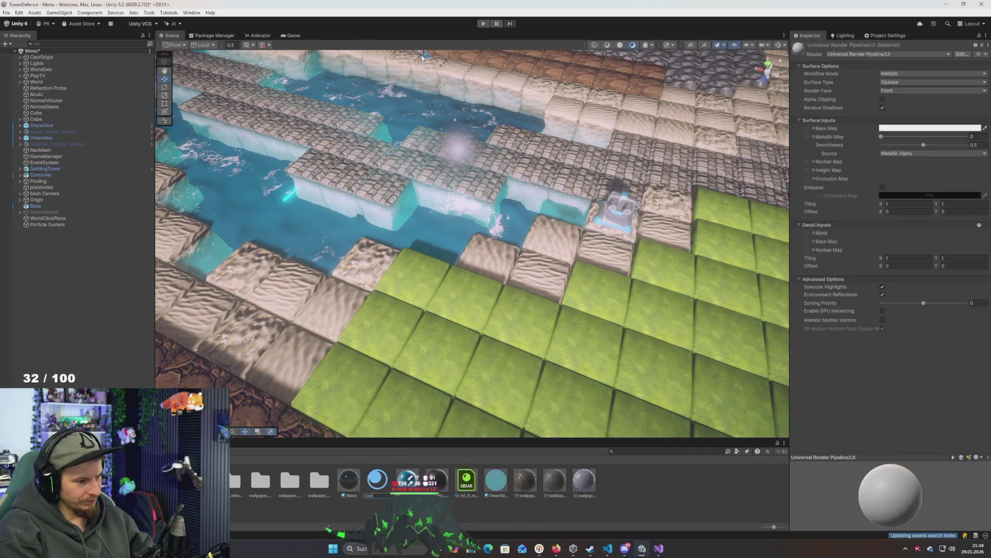
key("Return")
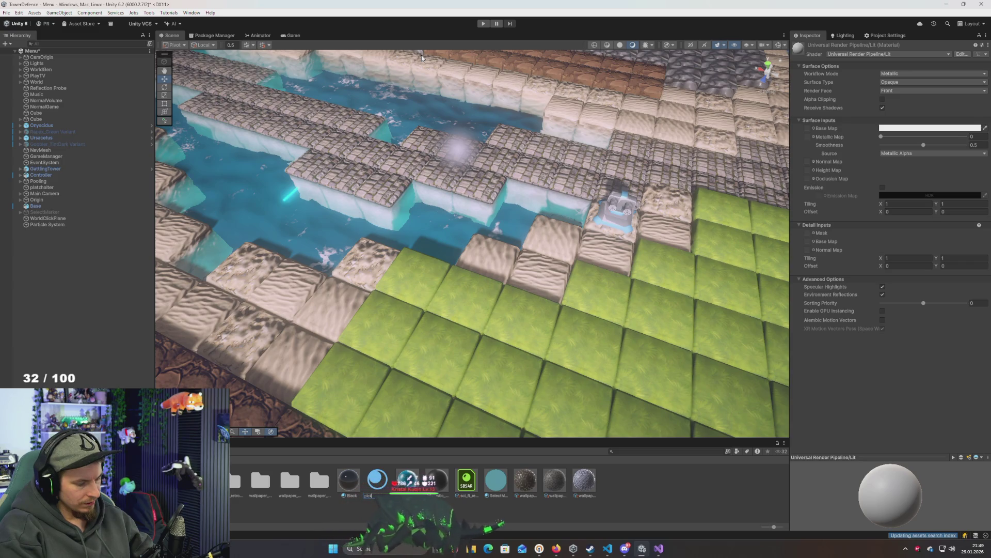
type("Rea")
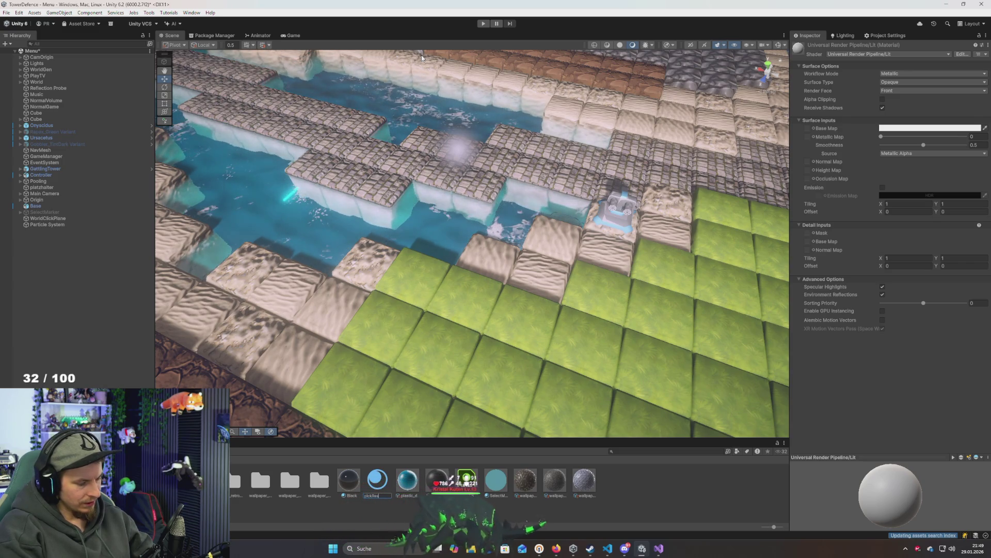
type("Coin")
key("Return")
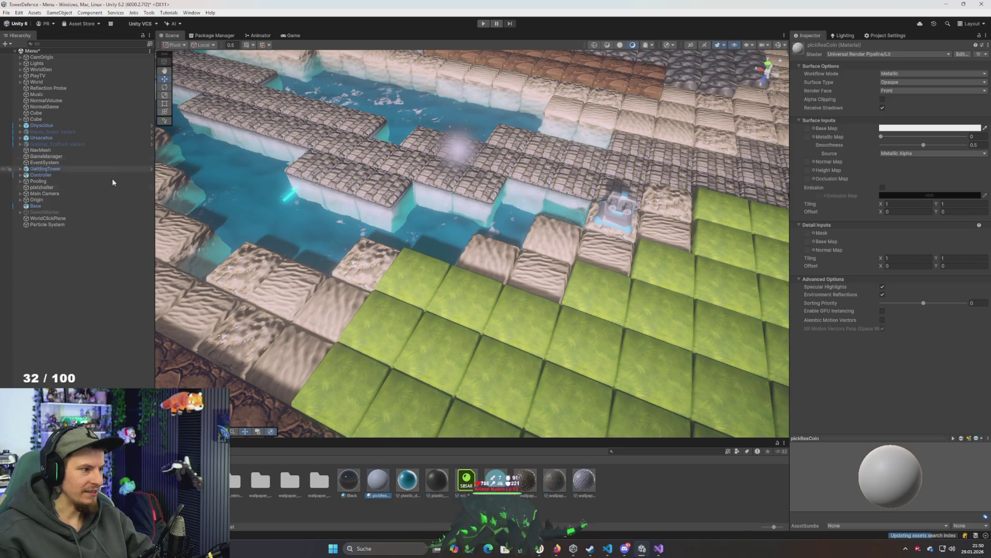
Select the Particle System and expand the pickResCoin material settings in its Renderer
left_click(61, 226)
scroll(873, 279, "down", 10)
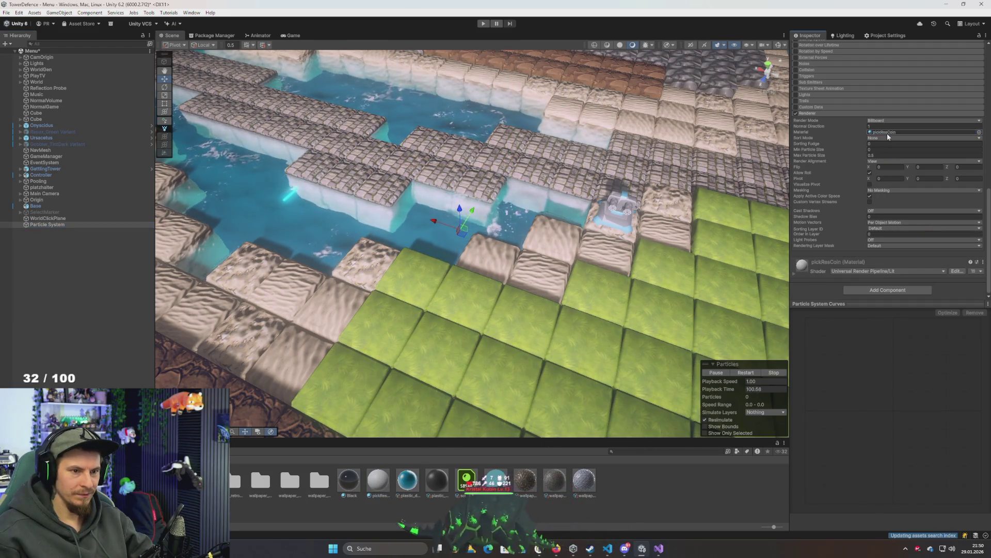
left_click(795, 269)
scroll(826, 268, "down", 3)
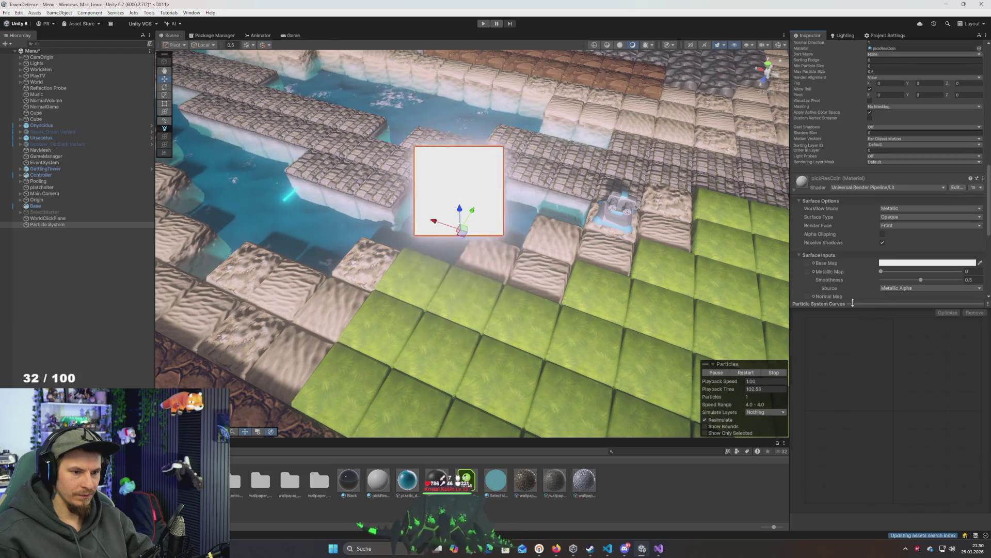
Assign the Icon_Coin texture as the pickResCoin material's Base Map
left_click_drag(852, 303, 854, 365)
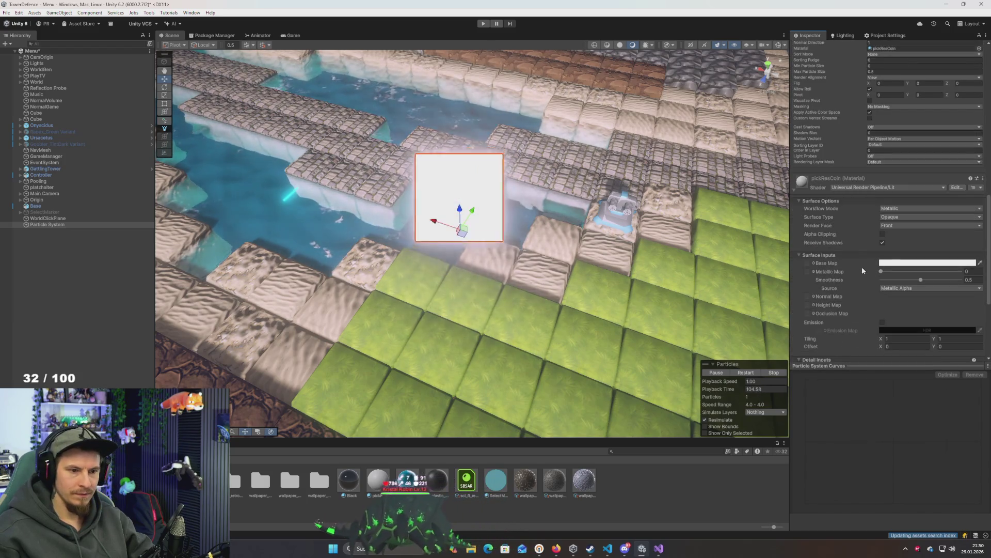
left_click(813, 262)
type("co")
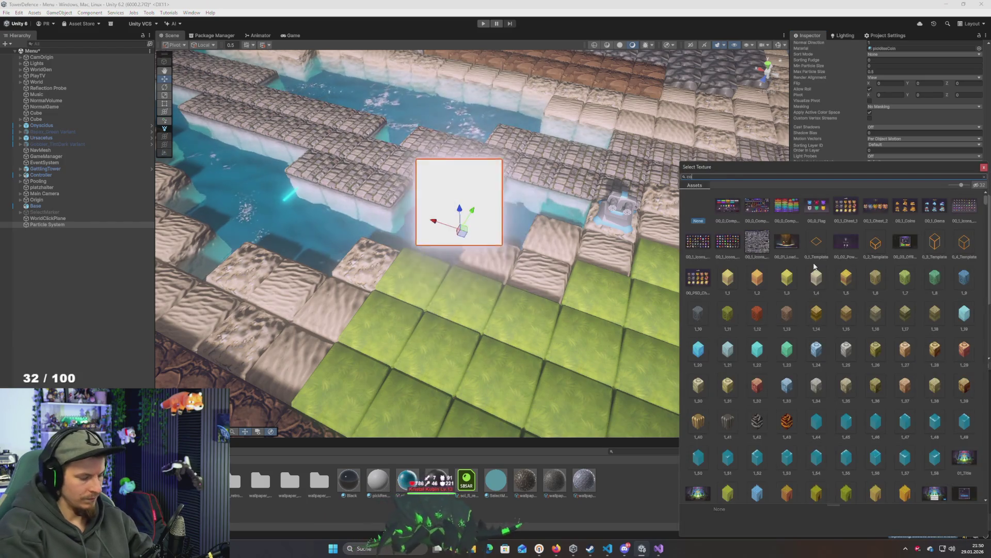
type("in")
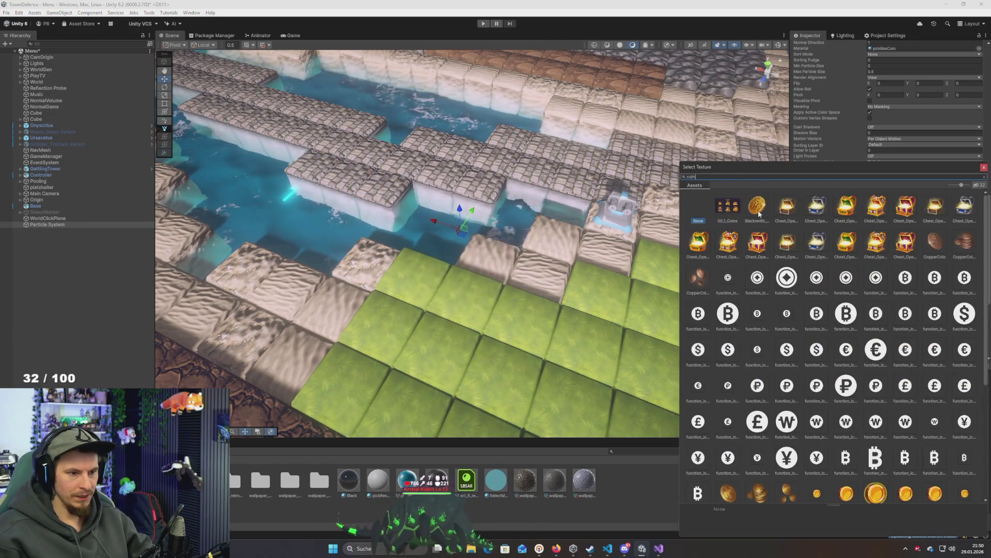
scroll(822, 245, "down", 3)
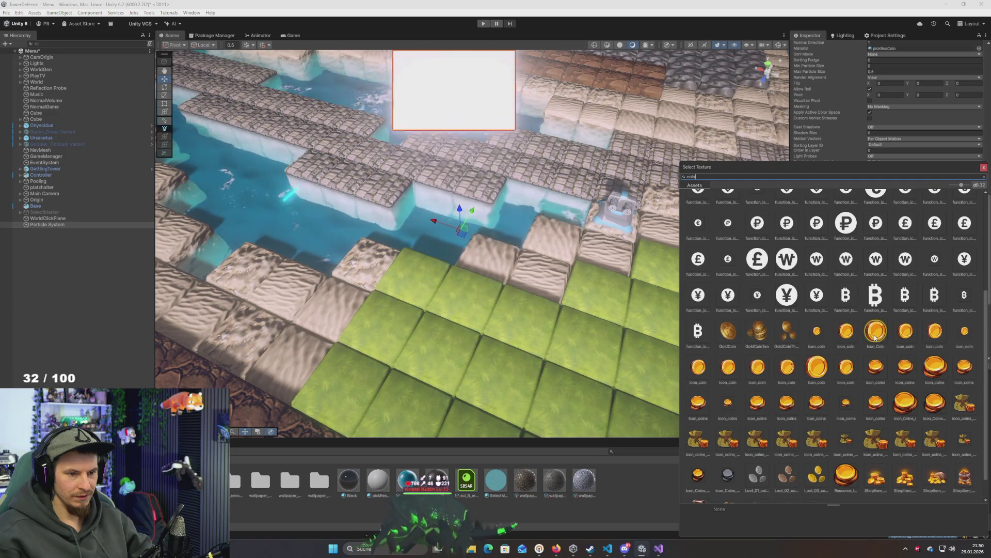
left_click(817, 369)
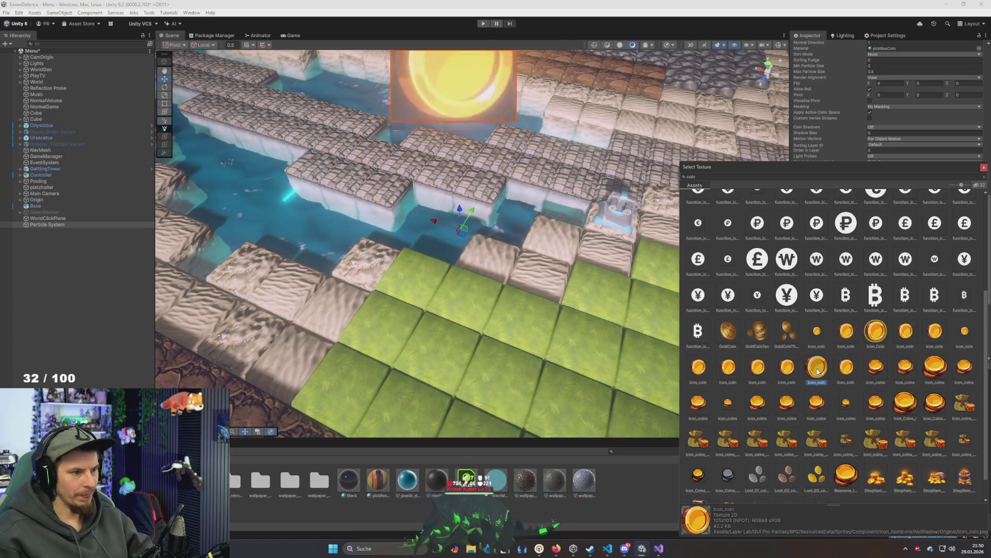
left_click(877, 338)
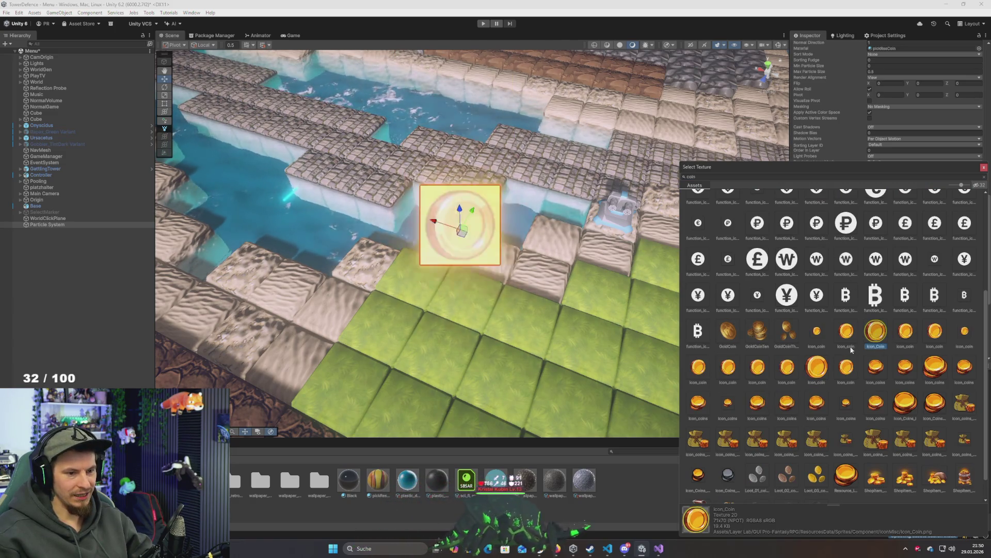
double_click(817, 369)
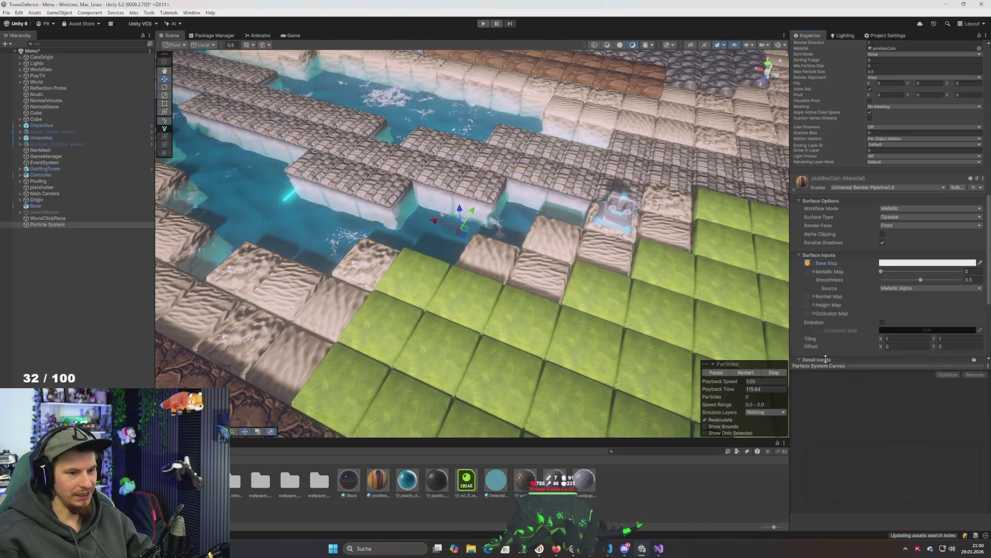
Set Surface Type to Transparent and turn off Preserve Specular Lighting
left_click(929, 217)
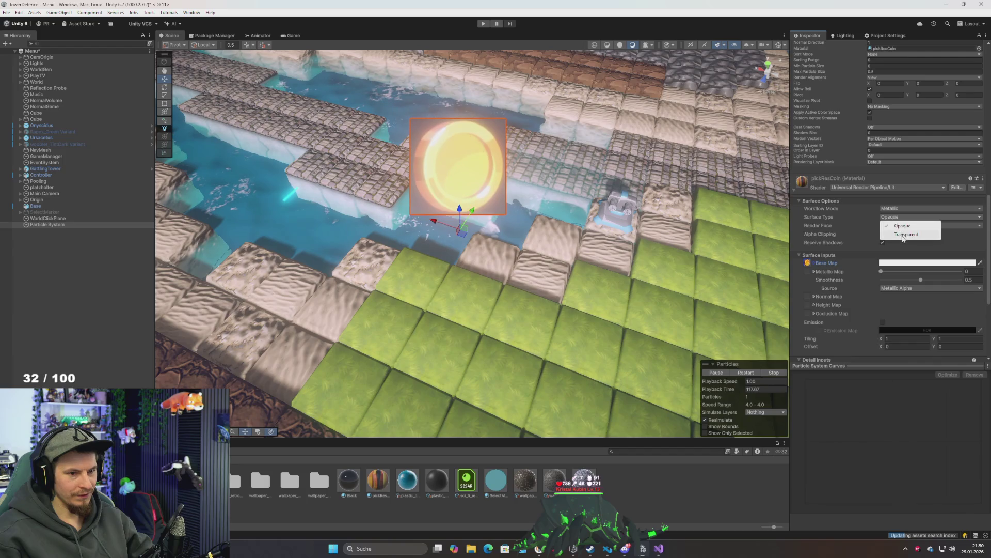
left_click(905, 236)
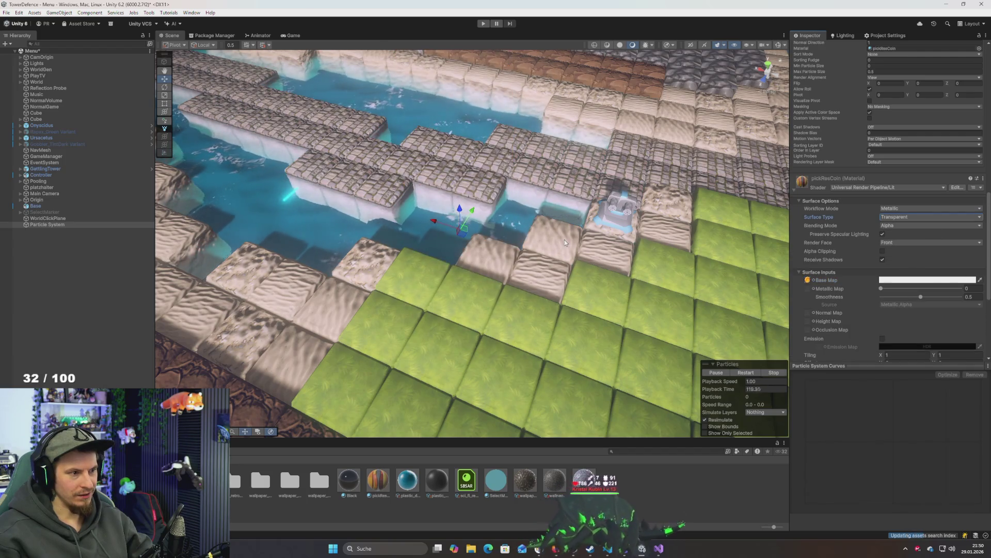
left_click(882, 234)
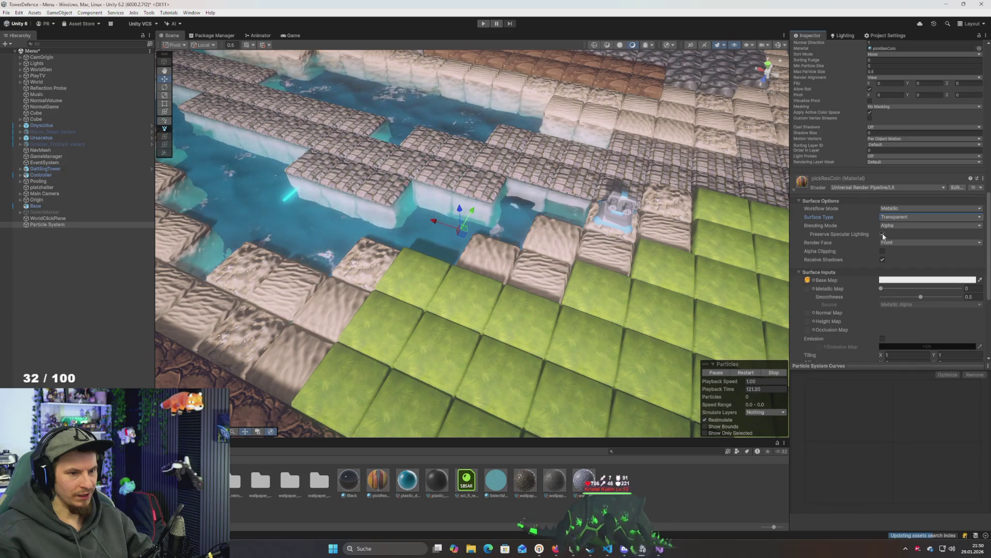
scroll(537, 242, "down", 5)
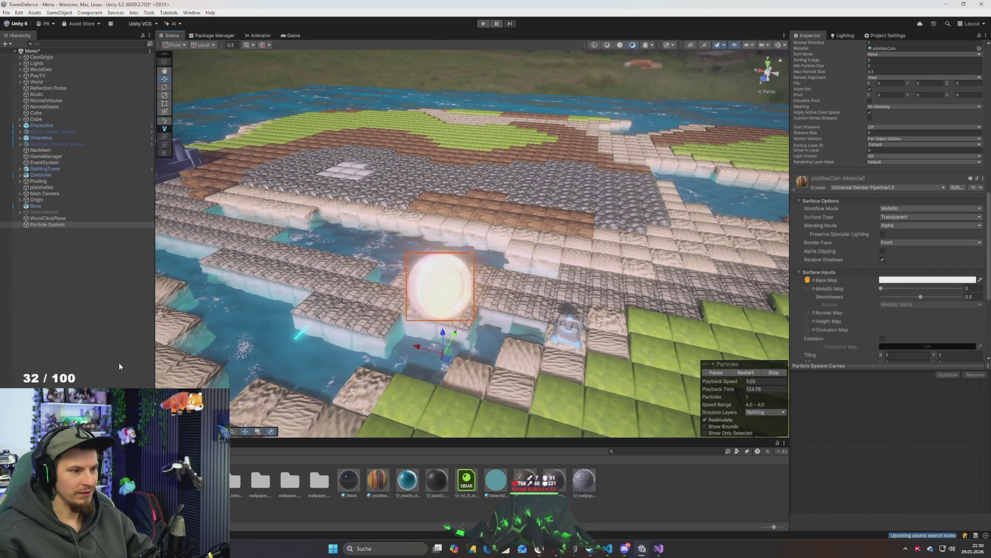
left_click(35, 249)
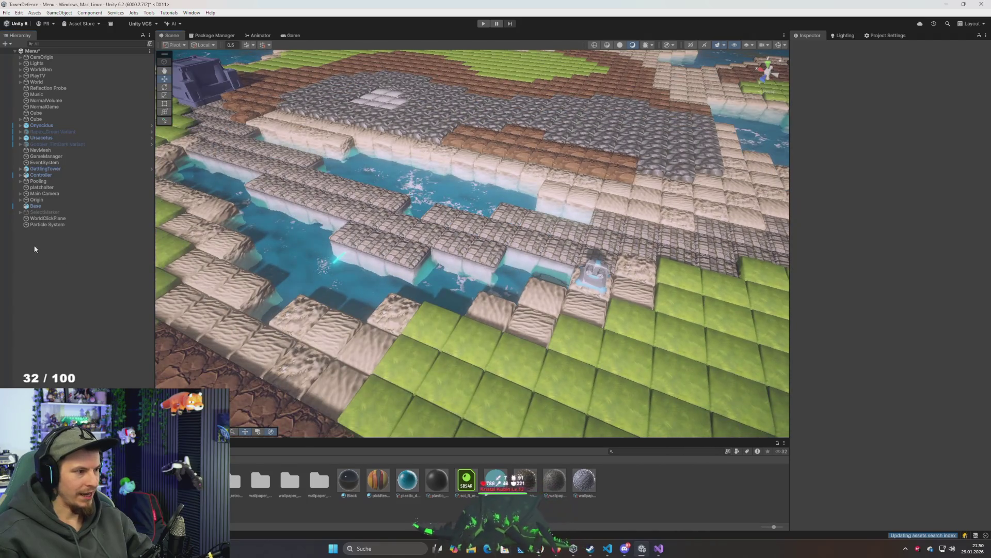
Select and frame the Particle System, then enter Play mode to test it
left_click(44, 224)
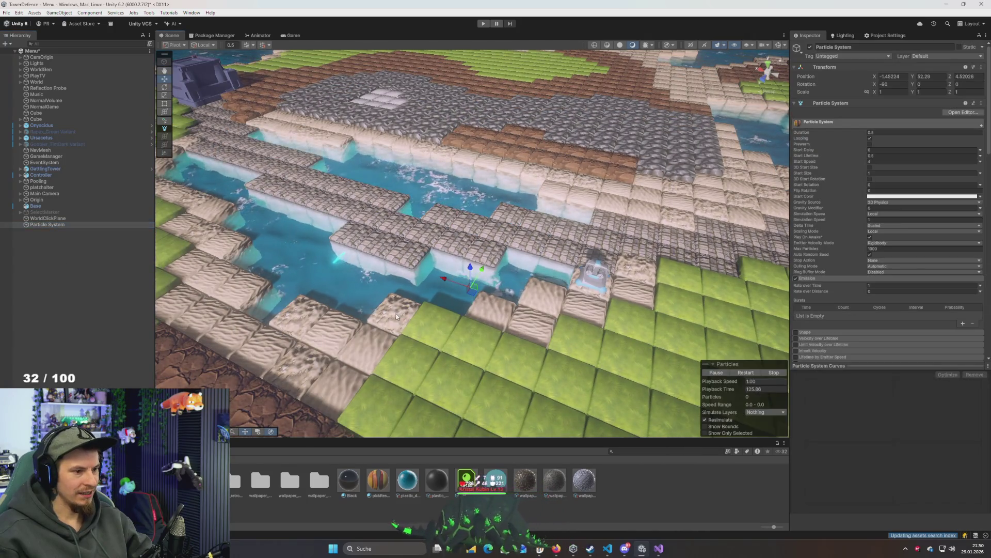
key("f")
scroll(394, 346, "down", 3)
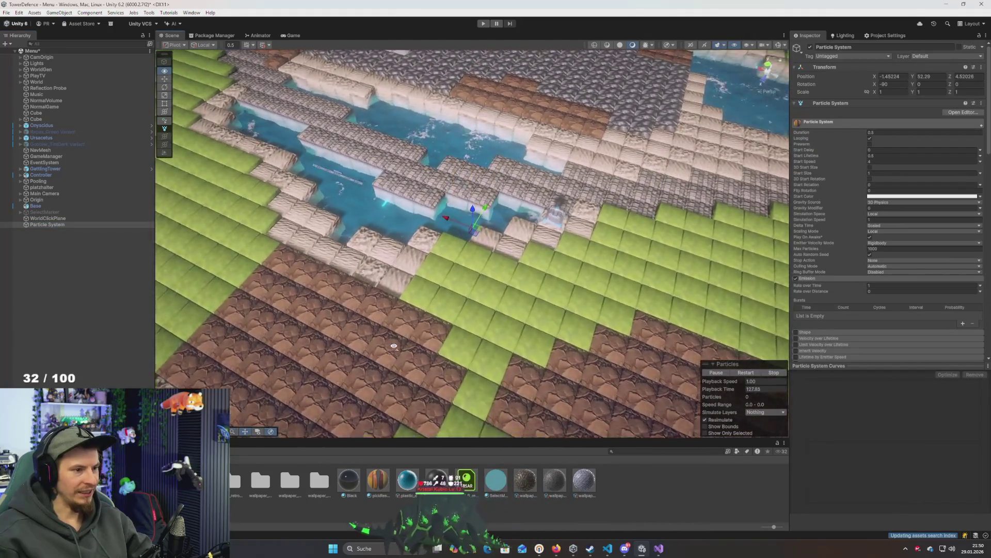
scroll(394, 346, "up", 4)
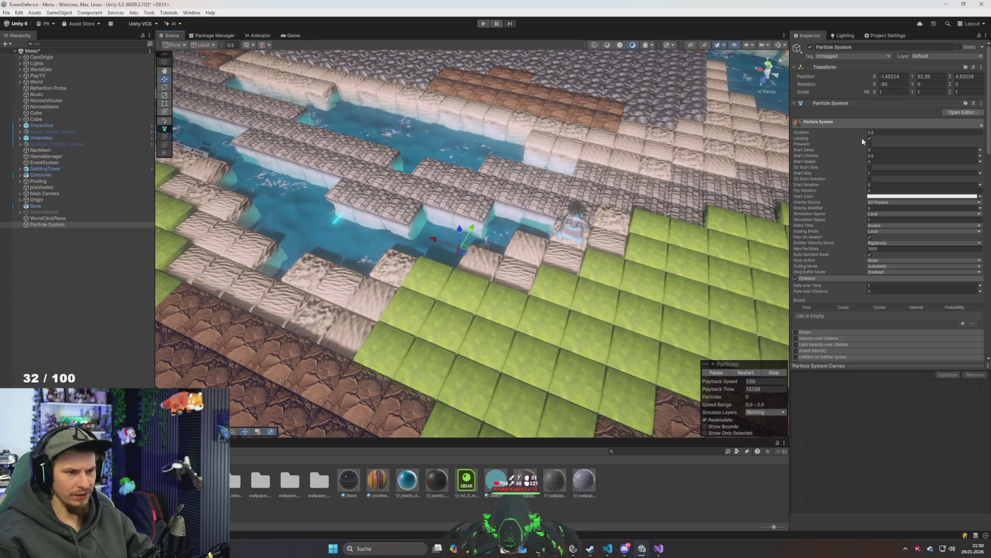
left_click(484, 24)
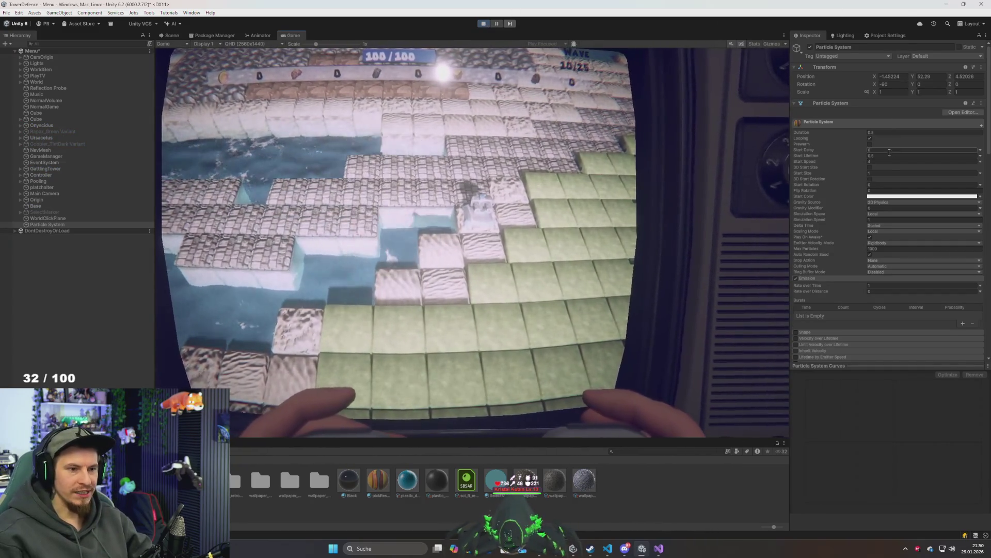
During Play mode, enter 0.3 for the start size and set Start Speed to 5
left_click(882, 163)
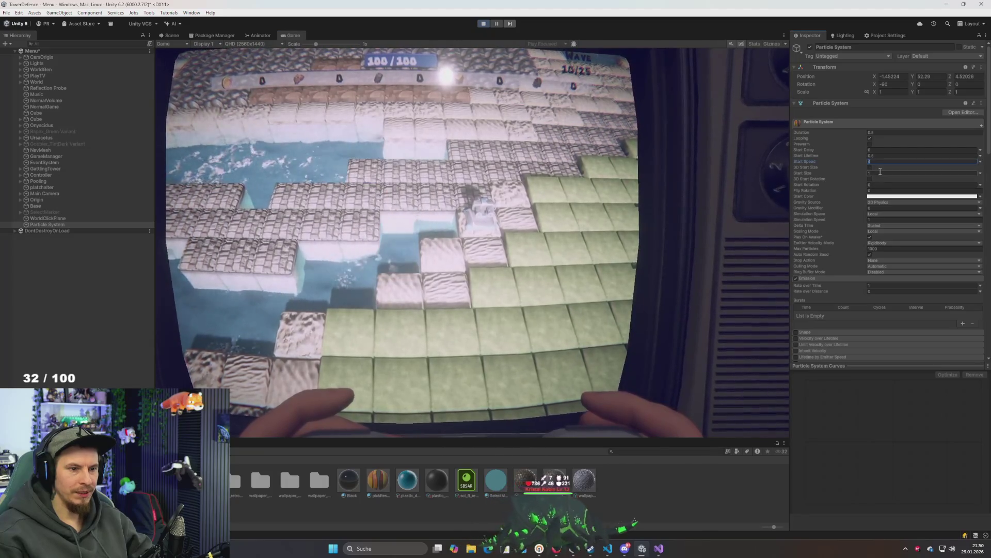
left_click(880, 172)
type("0.3")
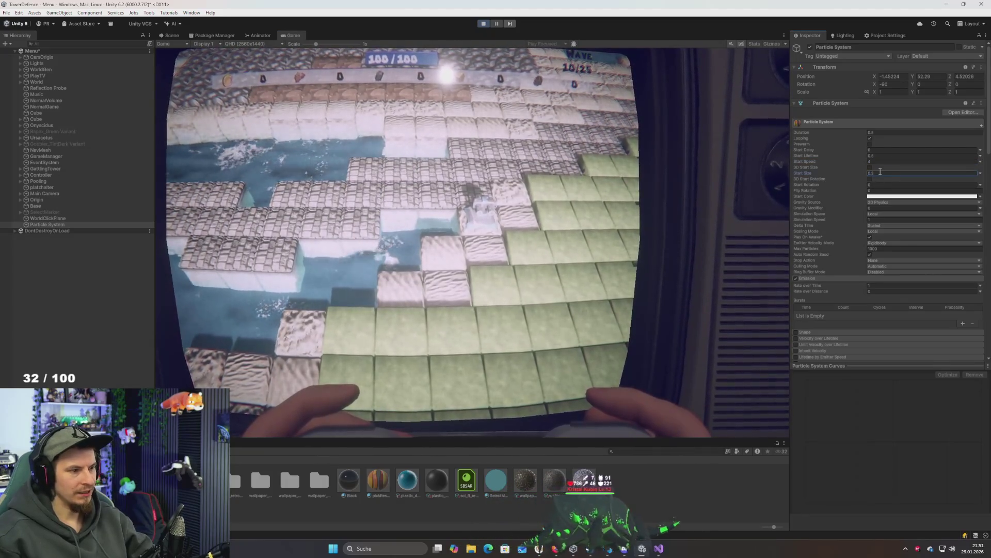
left_click(429, 302)
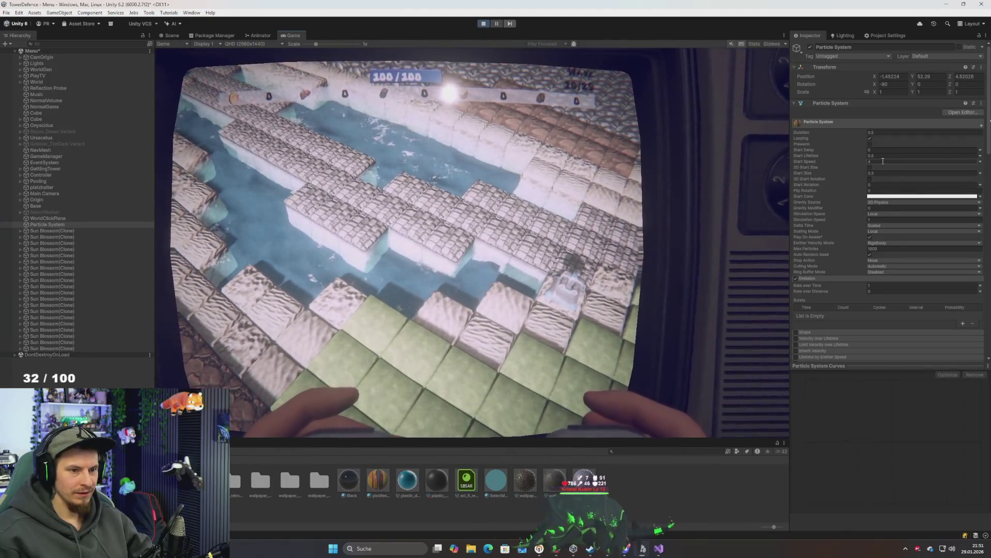
left_click(883, 161)
type("5")
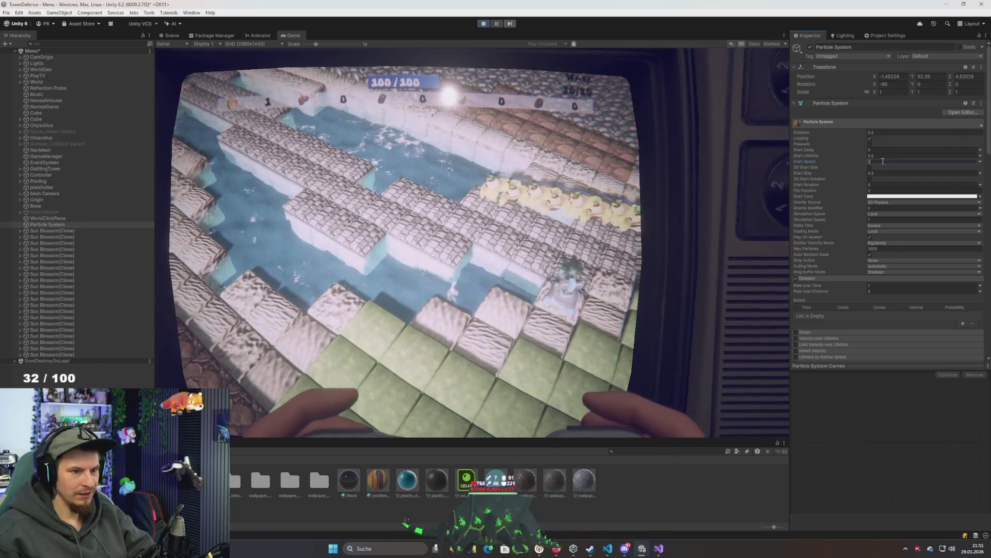
Set Start Lifetime to 0.3 and shorten Duration and Start Size to 0.2
left_click(888, 155)
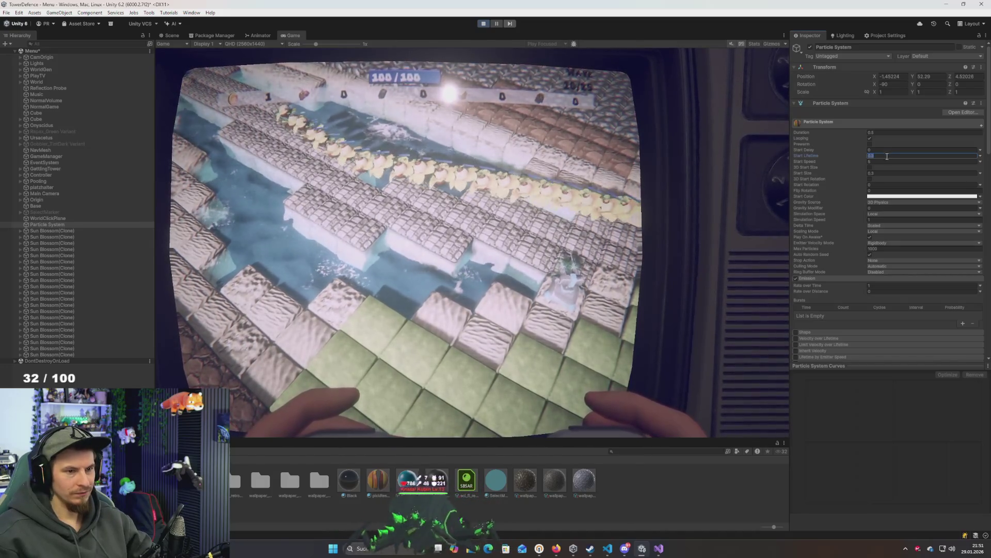
left_click(888, 132)
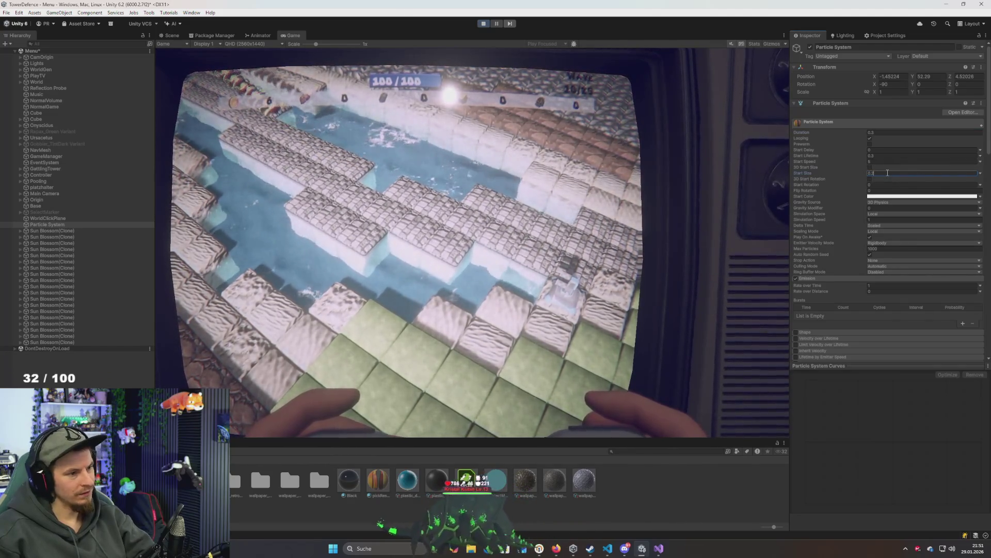
type("0.2")
key("Return")
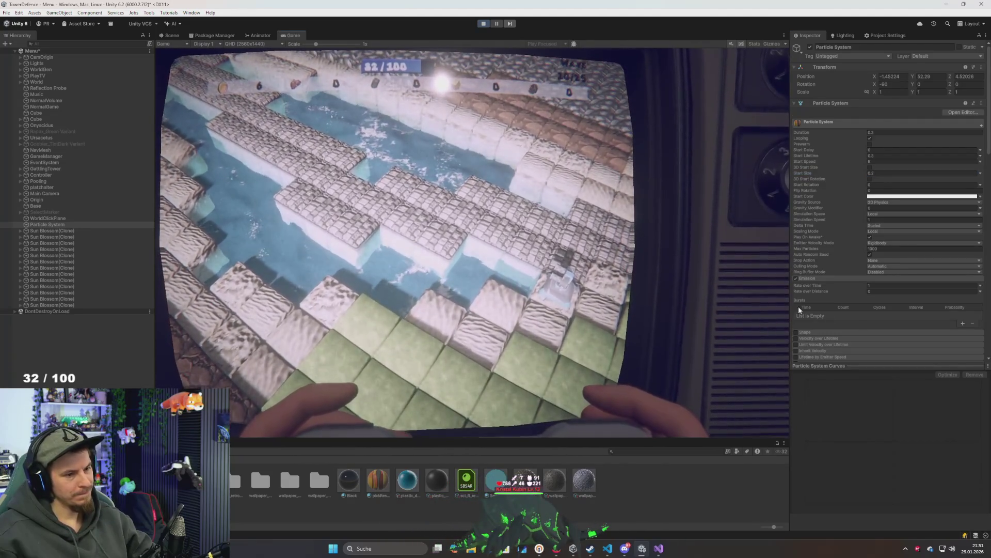
scroll(827, 296, "down", 3)
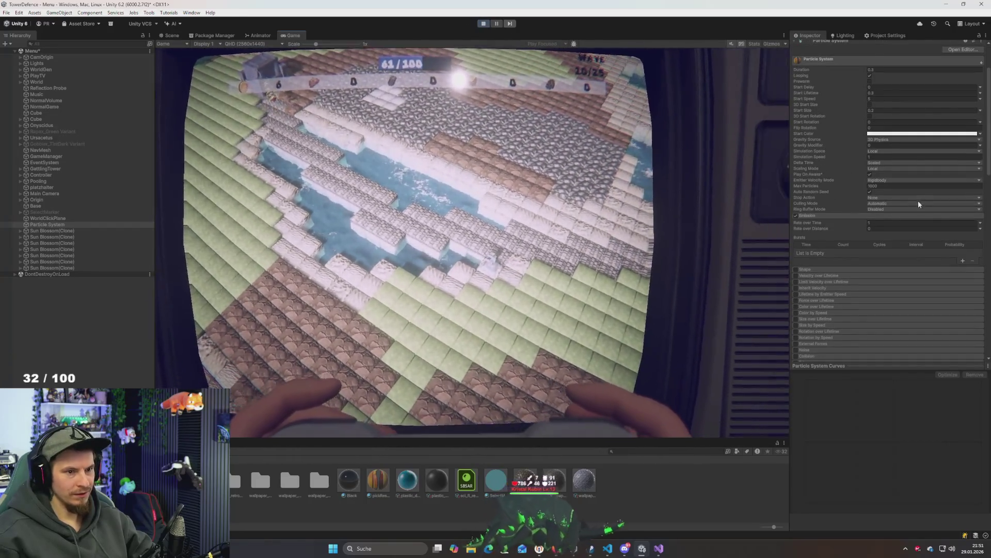
scroll(878, 207, "up", 3)
right_click(832, 104)
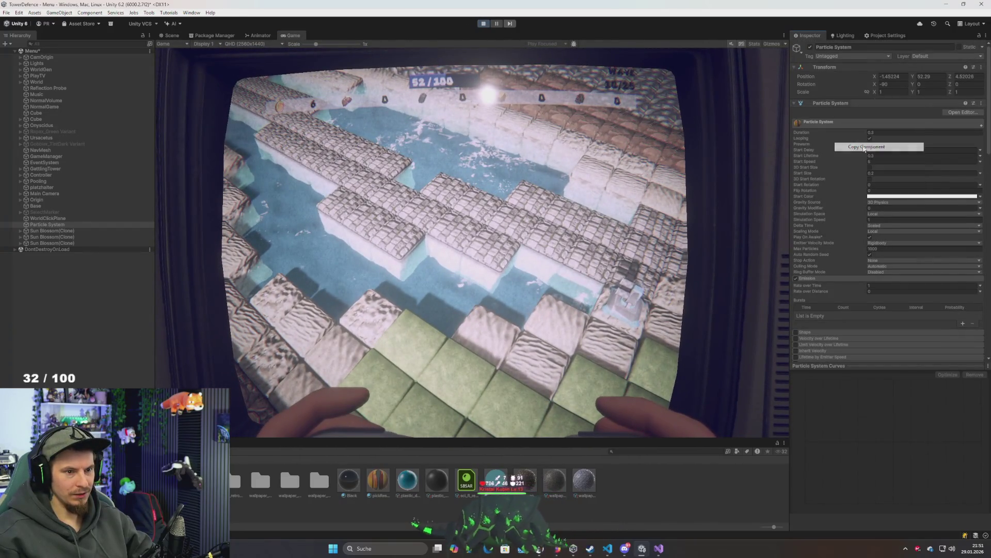
Paste the copied particle values back after stopping Play, then enable Size over Lifetime
left_click(483, 23)
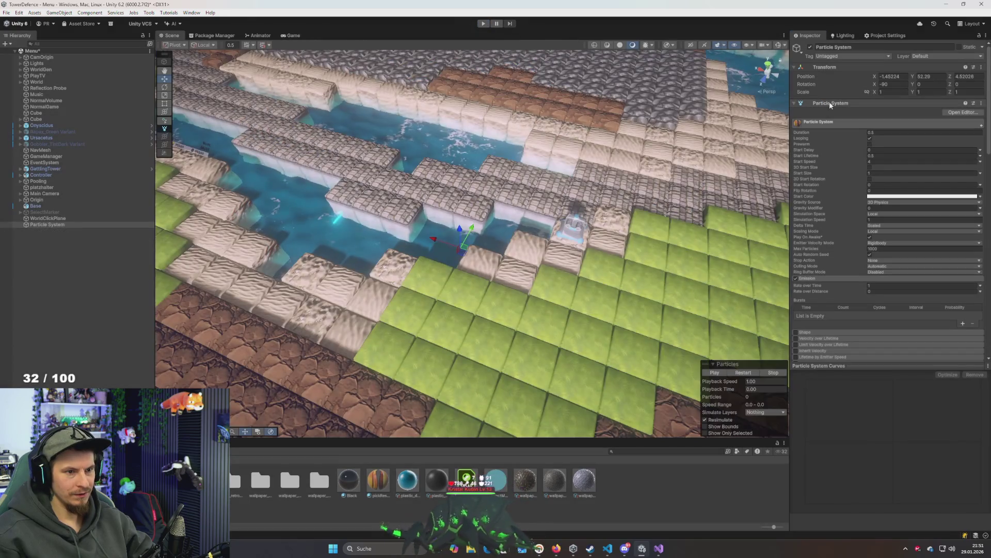
right_click(829, 104)
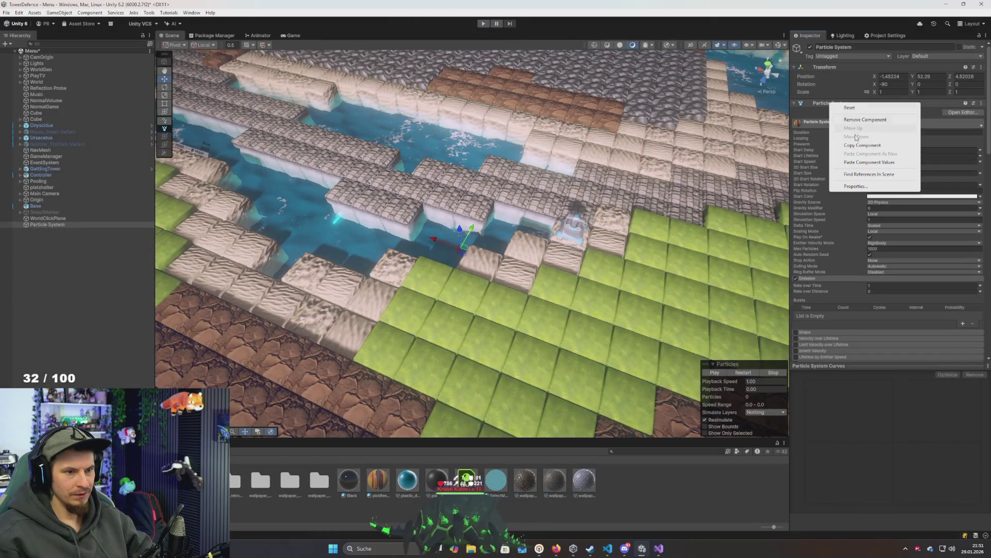
left_click(867, 158)
scroll(836, 201, "down", 2)
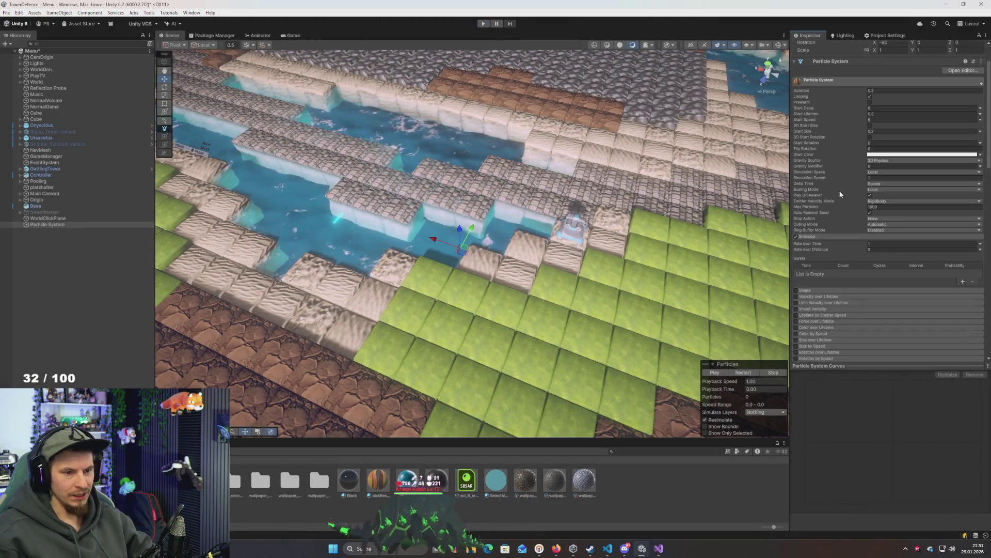
scroll(830, 242, "down", 3)
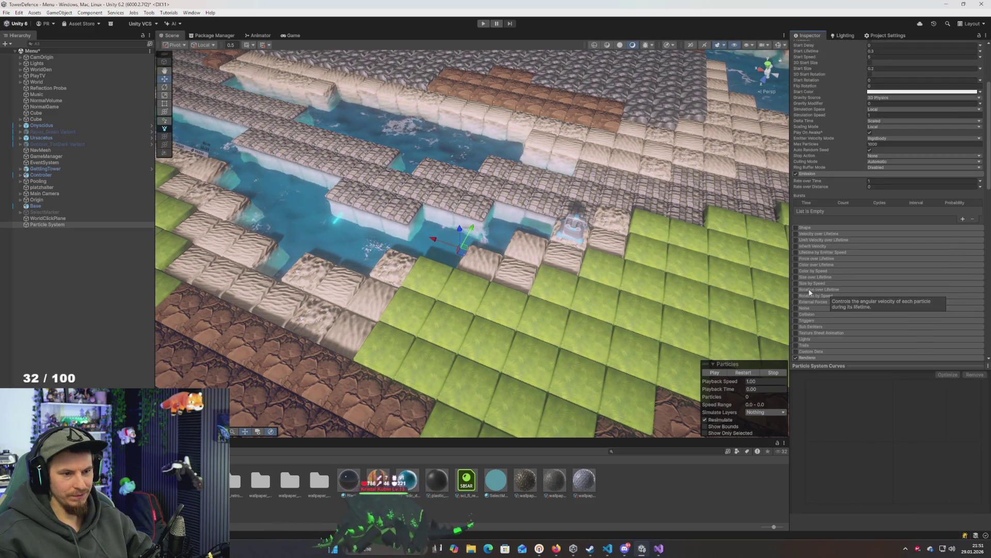
left_click(825, 278)
scroll(878, 243, "down", 4)
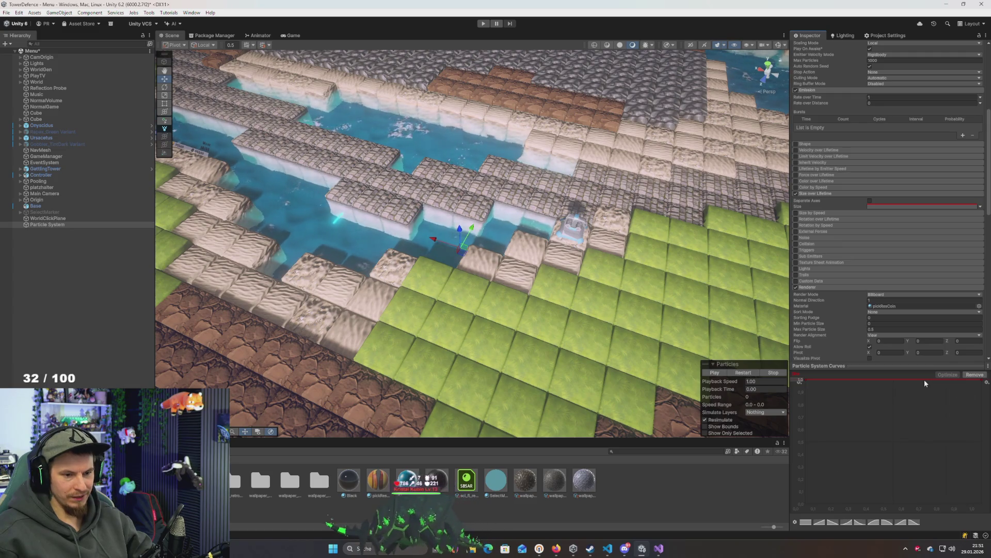
Make the size curve key Clamped Auto then Broken, and flatten its left tangent at 1.0
right_click(925, 380)
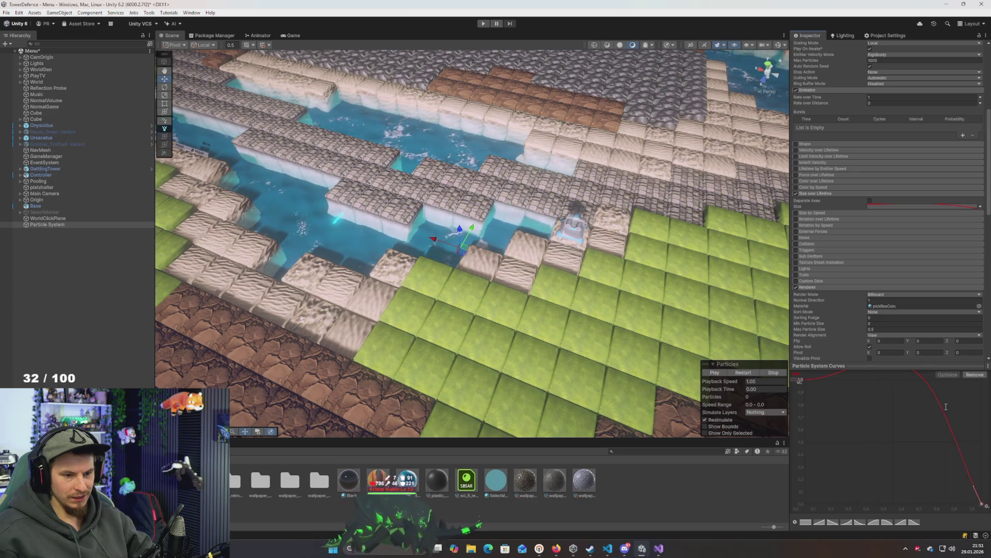
mouse_move(911, 367)
left_mouse_down()
mouse_move(911, 233)
mouse_move(909, 357)
left_mouse_up()
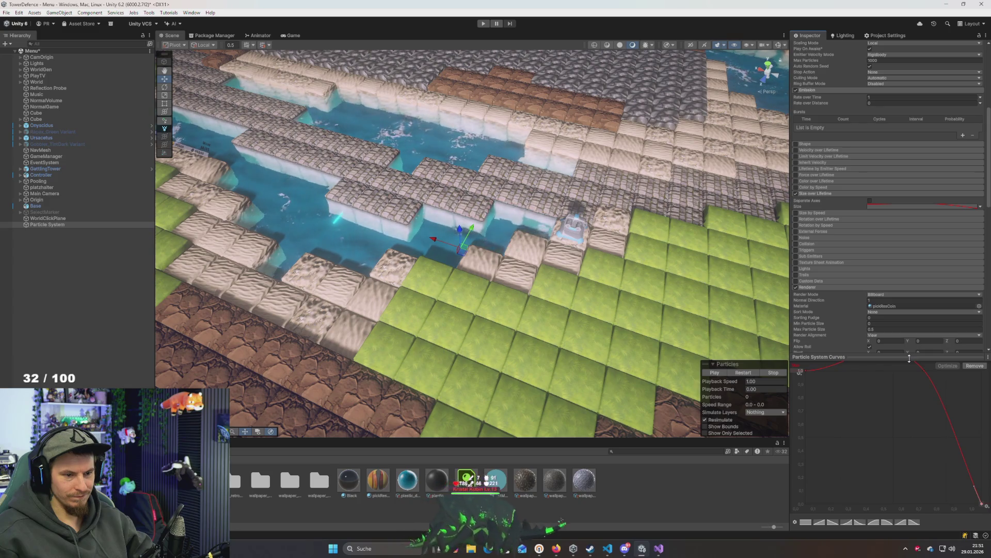
scroll(862, 398, "up", 1)
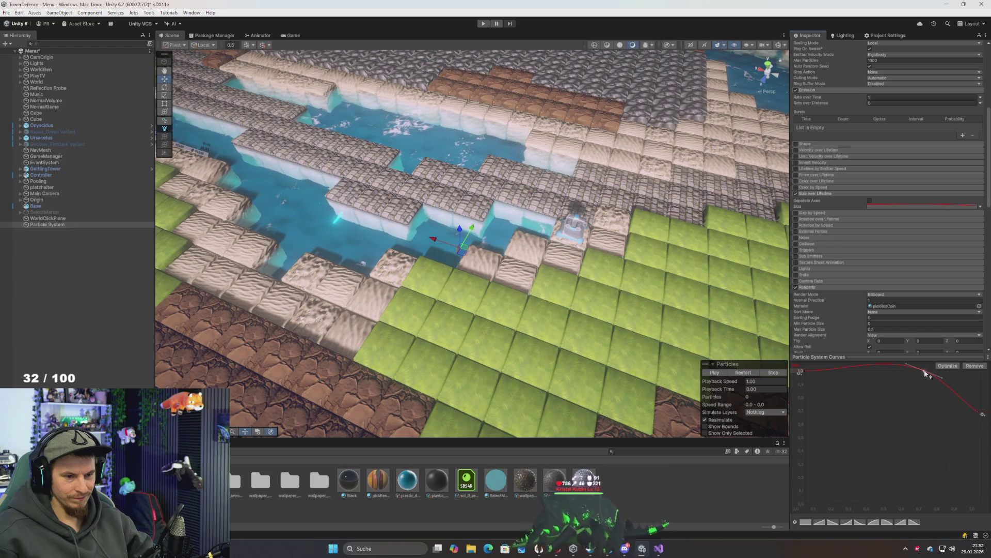
right_click(925, 373)
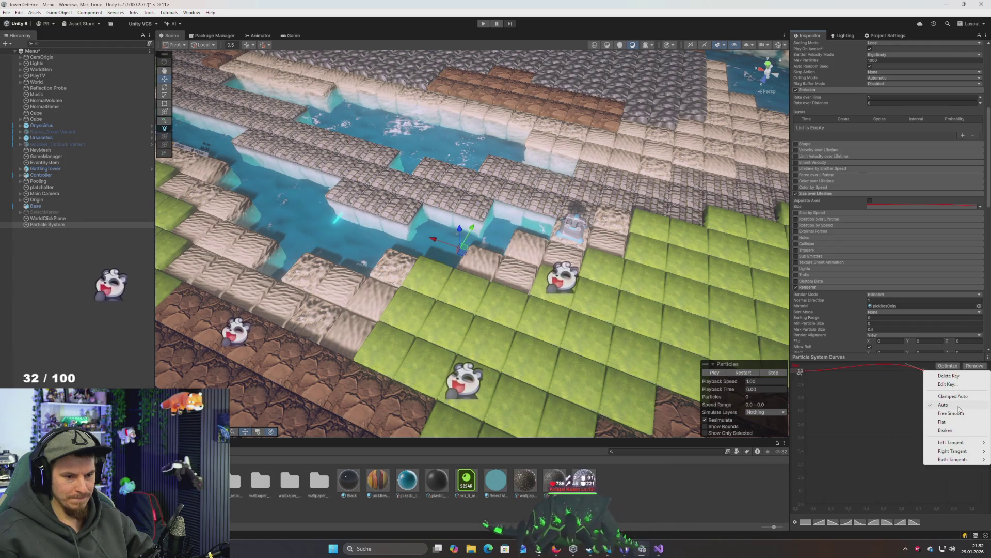
left_click(963, 396)
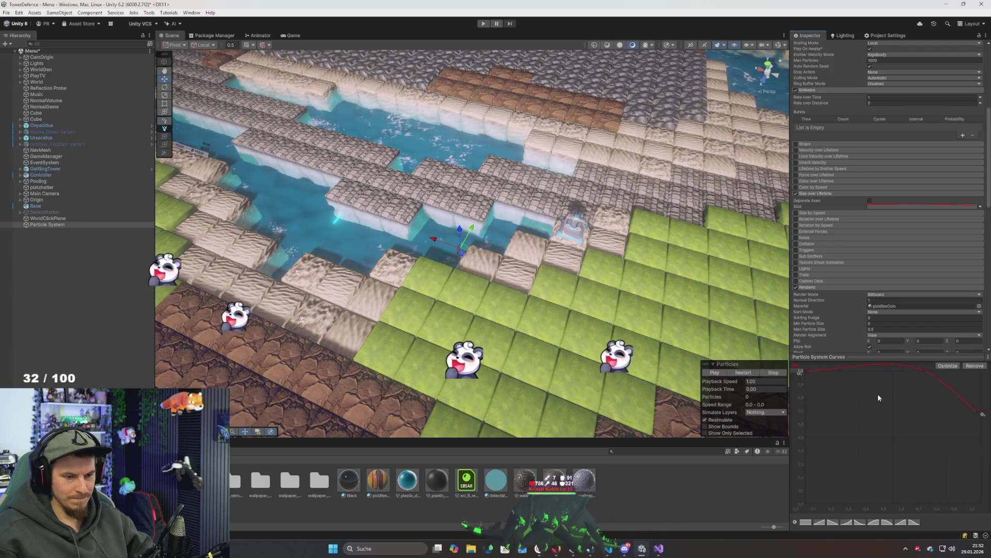
right_click(924, 370)
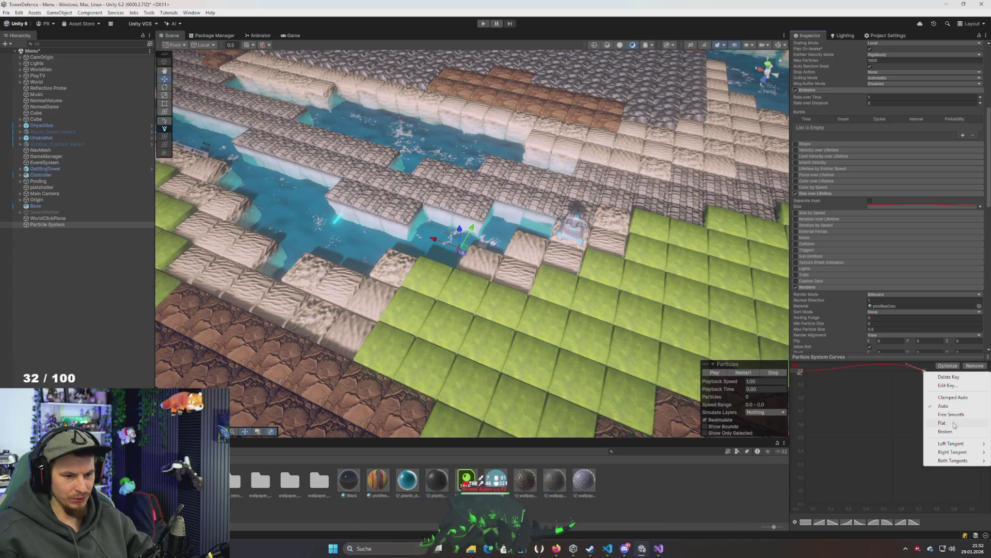
left_click(946, 432)
left_click_drag(906, 365, 842, 374)
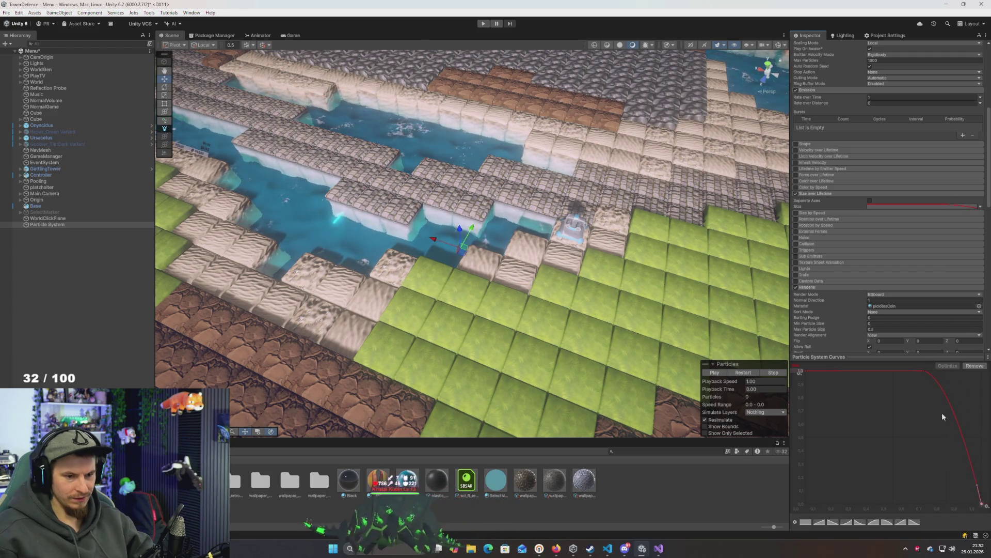
left_click(924, 370)
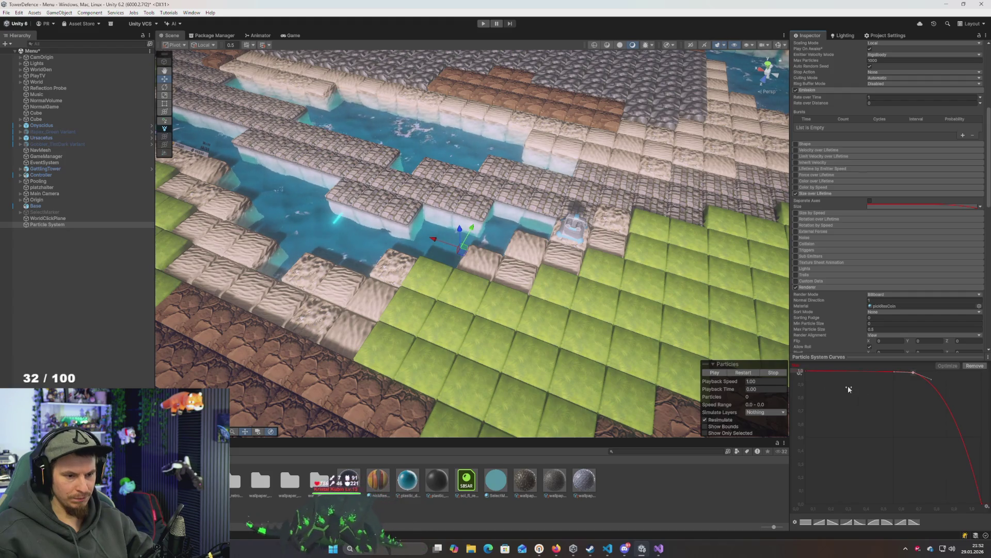
left_click_drag(589, 325, 572, 317)
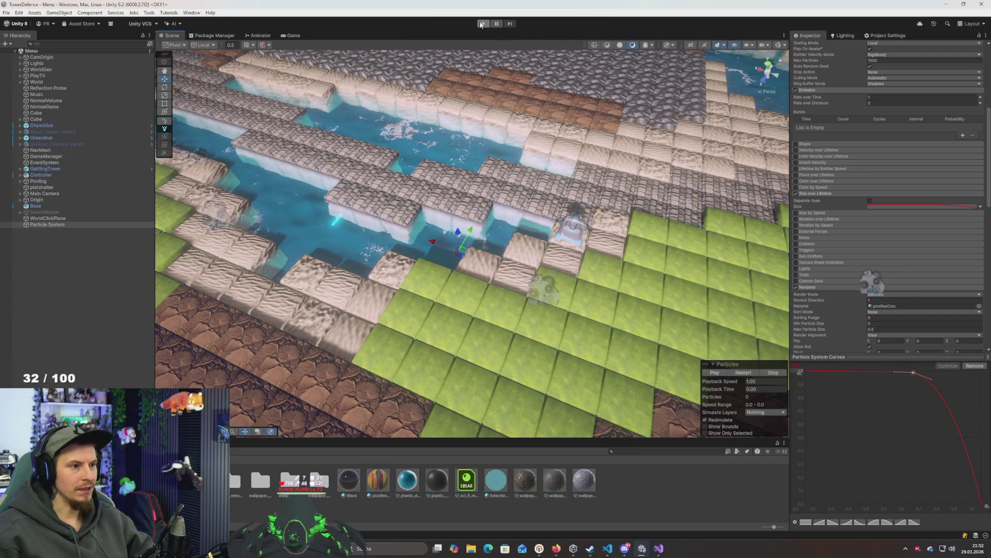
Enter Play mode to watch the coin particles with the new size curve
left_click(482, 24)
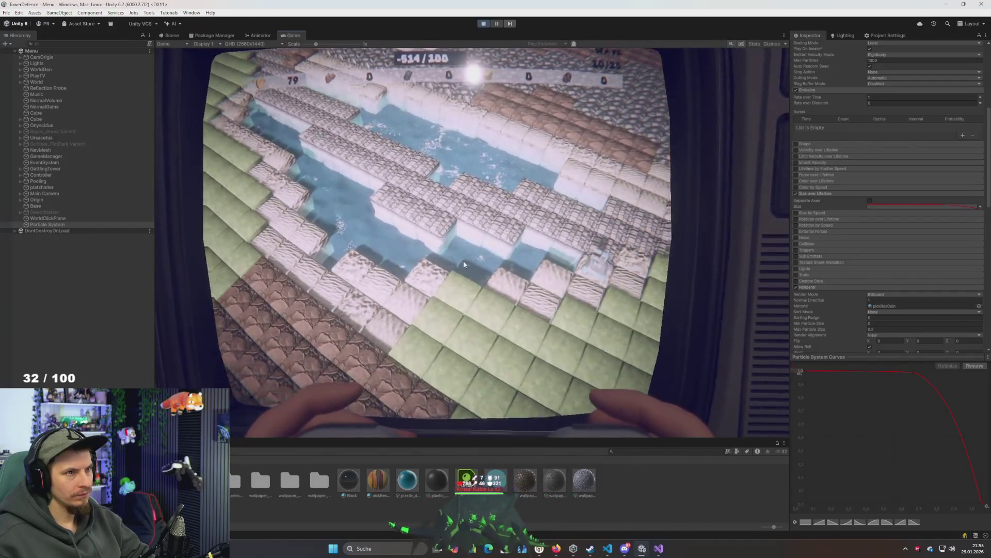
Add a size curve key near 0.9 and drag the keys to flatten the curve's top
double_click(842, 371)
mouse_move(842, 371)
left_mouse_down()
mouse_move(854, 400)
mouse_move(905, 391)
left_mouse_up()
mouse_move(884, 457)
left_mouse_down()
mouse_move(858, 470)
mouse_move(924, 408)
mouse_move(937, 371)
left_mouse_up()
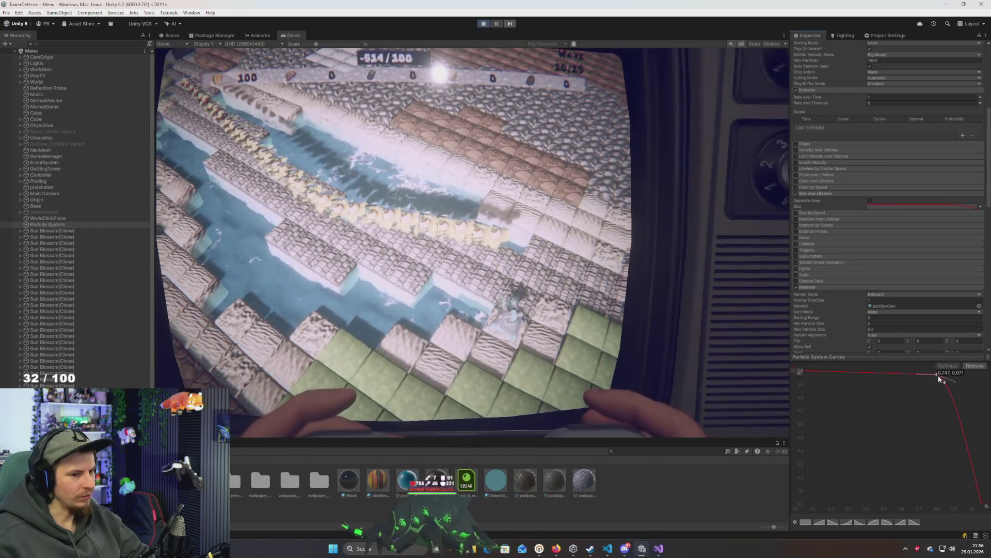
left_click_drag(941, 385, 940, 372)
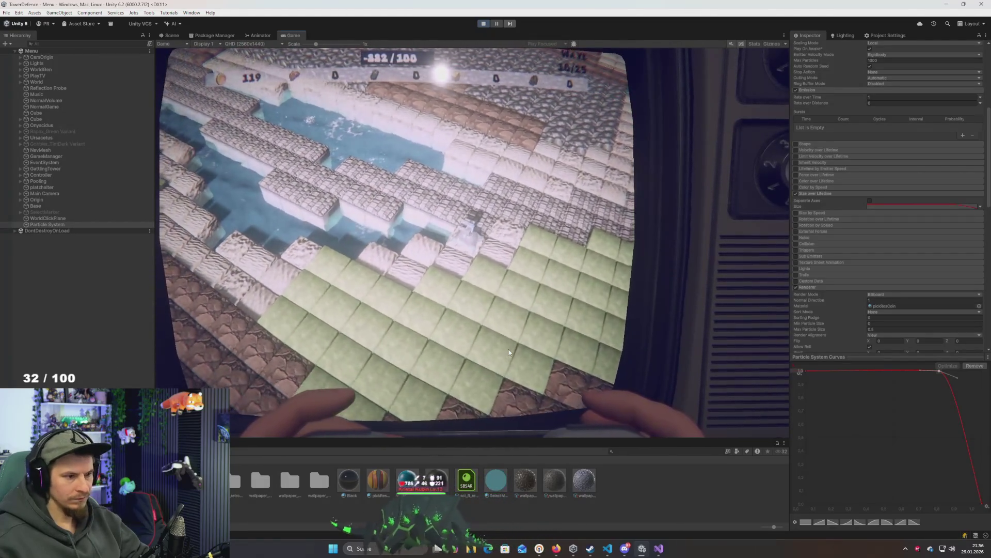
scroll(903, 137, "up", 8)
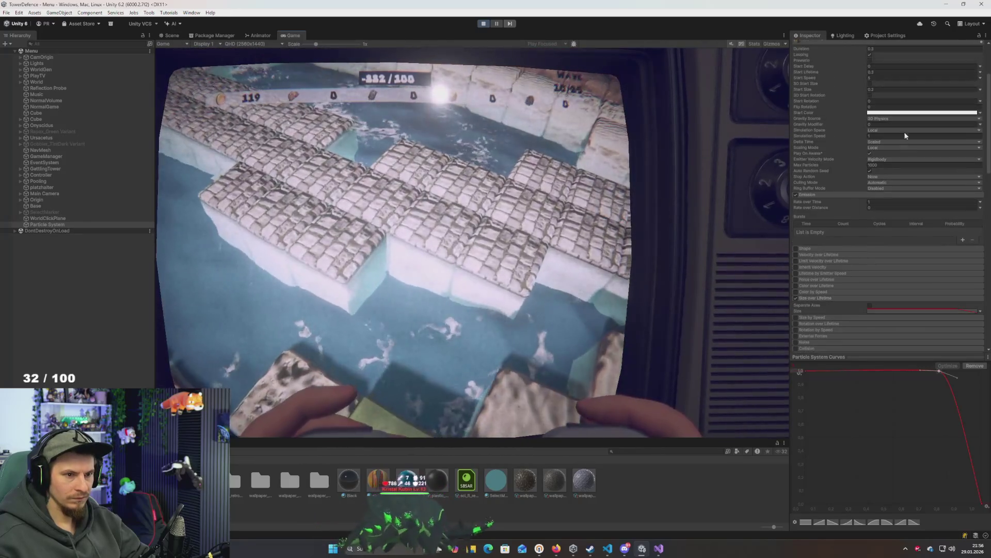
Set the particles' Start Speed to 4 and open the Start Color picker
left_click(884, 161)
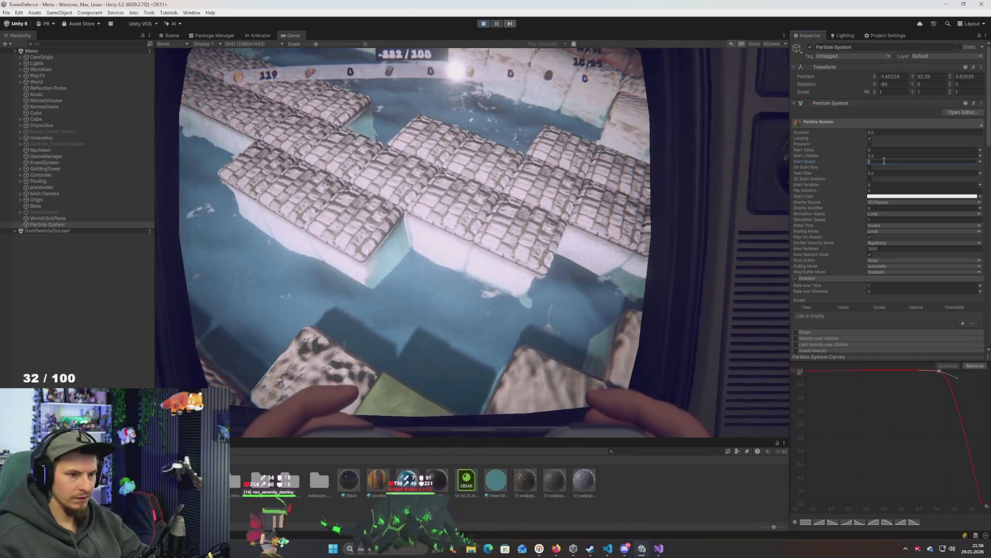
type("4")
key("Return")
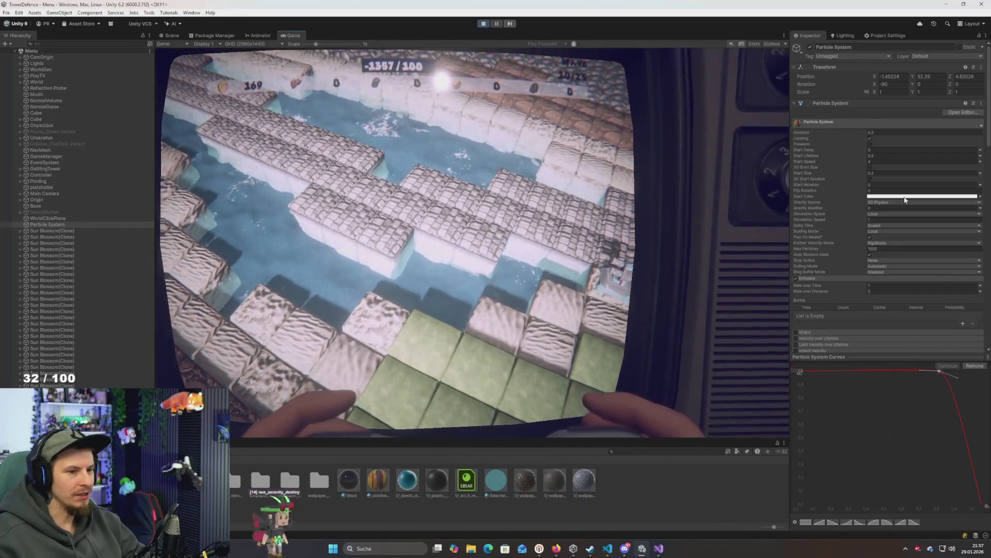
left_click(883, 196)
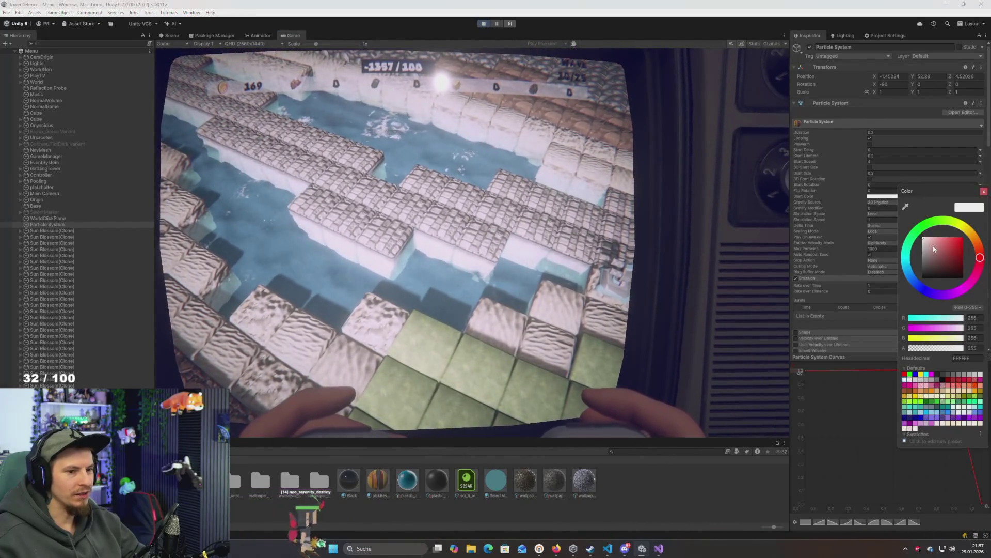
Darken the particle start colour in the colour picker and close it while the game runs
left_click_drag(904, 266, 890, 287)
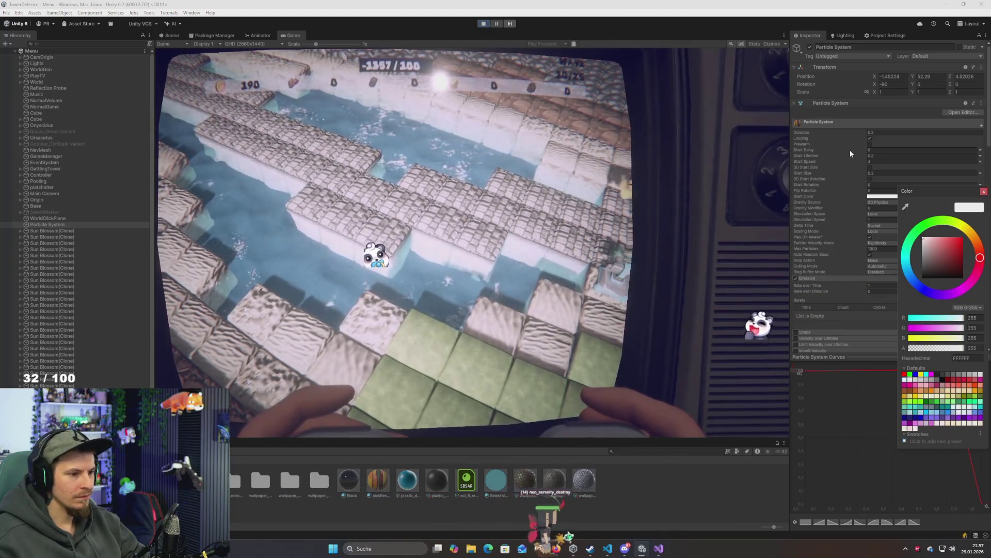
left_click(764, 206)
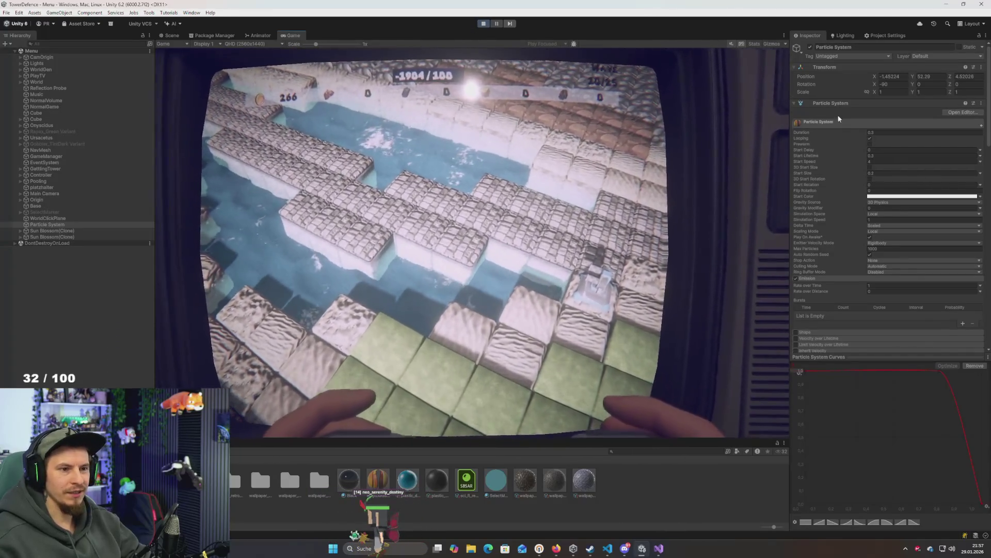
right_click(834, 104)
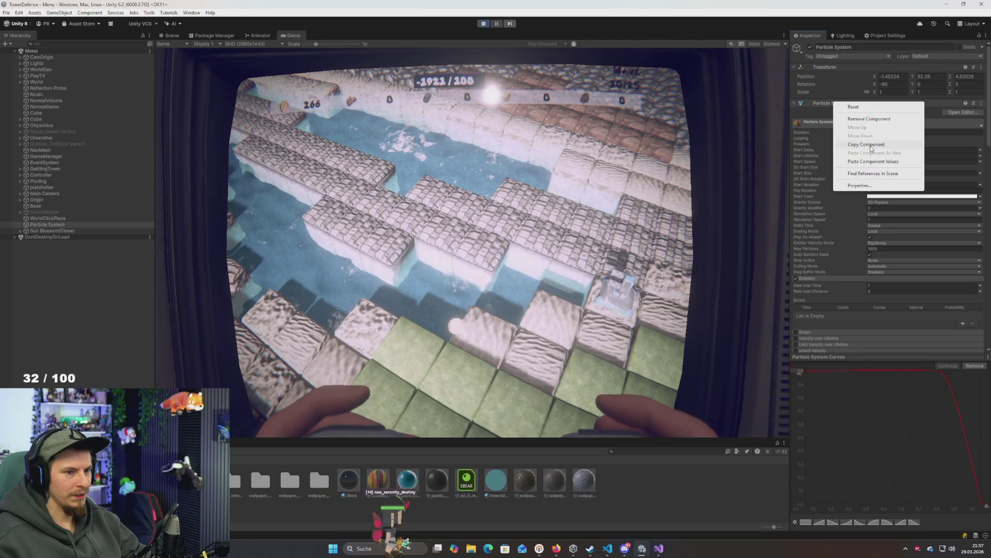
Copy the Particle System component, exit Play mode, paste its values back, and save the scene
left_click(866, 145)
left_click(484, 24)
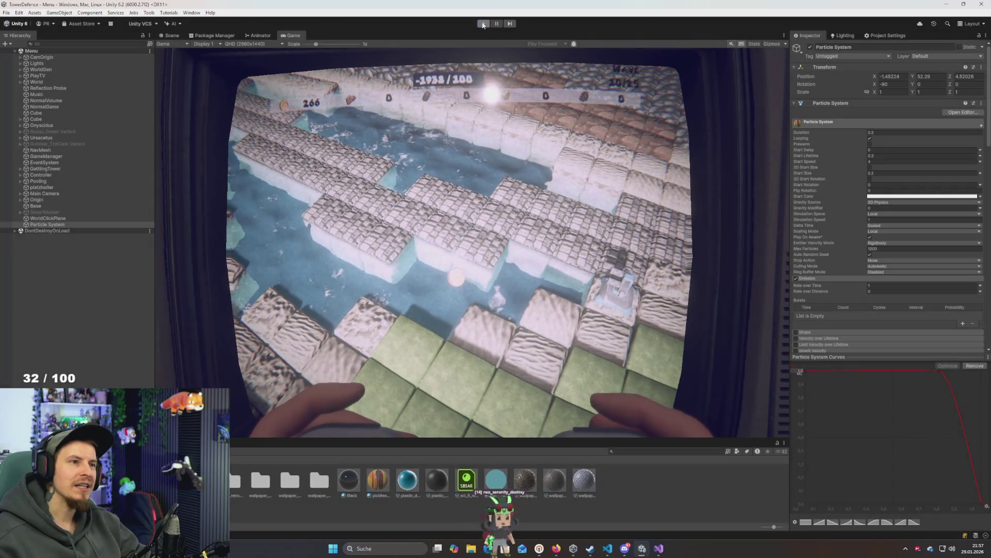
right_click(823, 103)
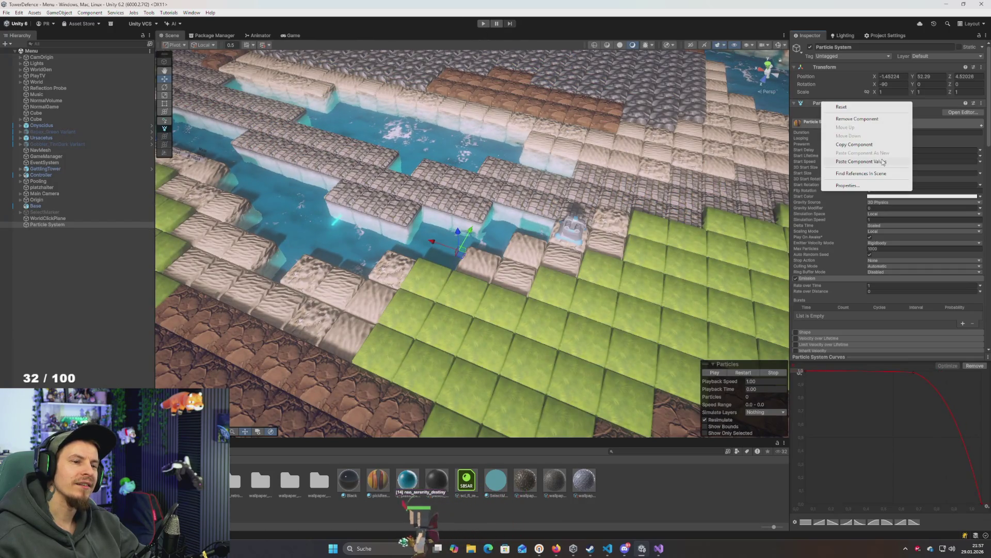
left_click(880, 162)
left_click_drag(516, 255, 487, 55)
key("ctrl+s")
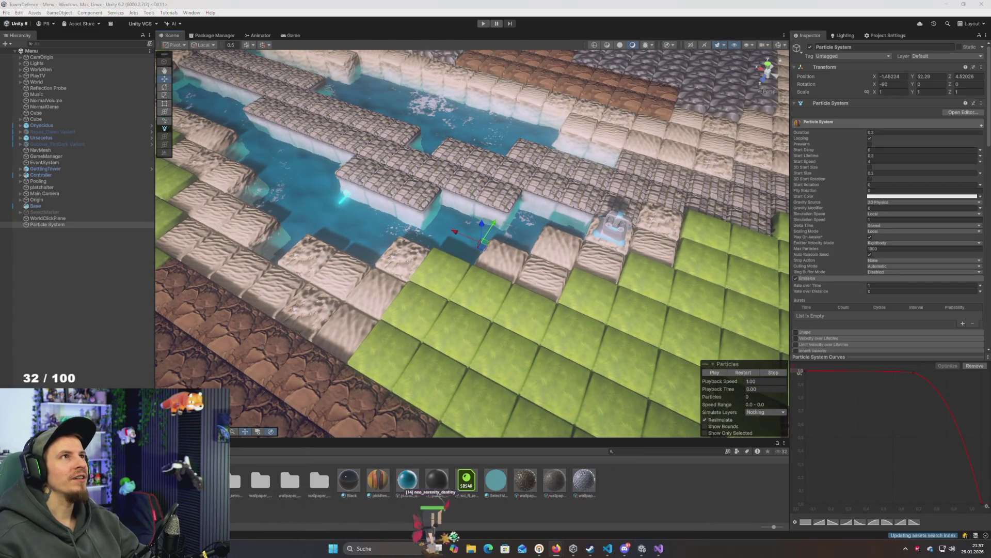
Open a new browser window and go to the Epidemic Sound website
key("super+7")
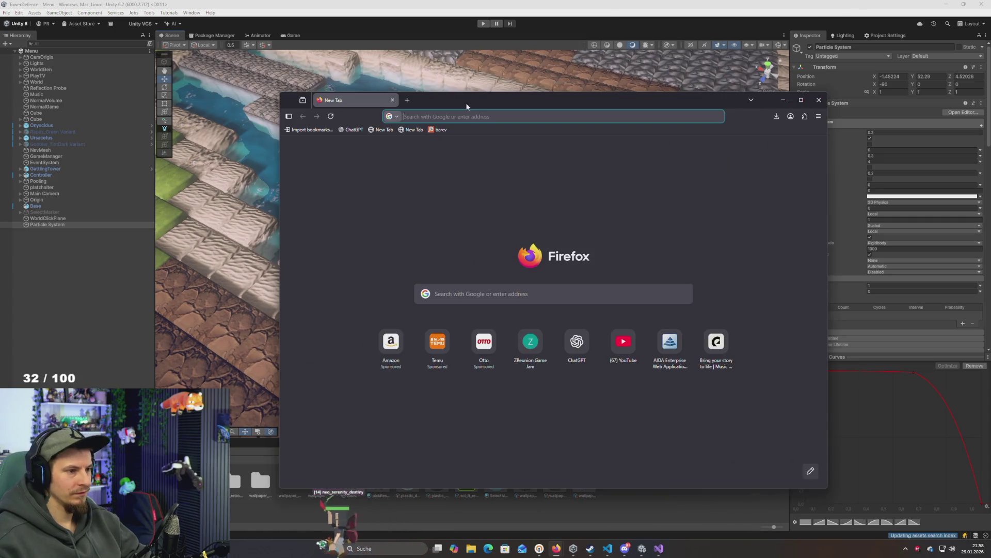
type("epidec")
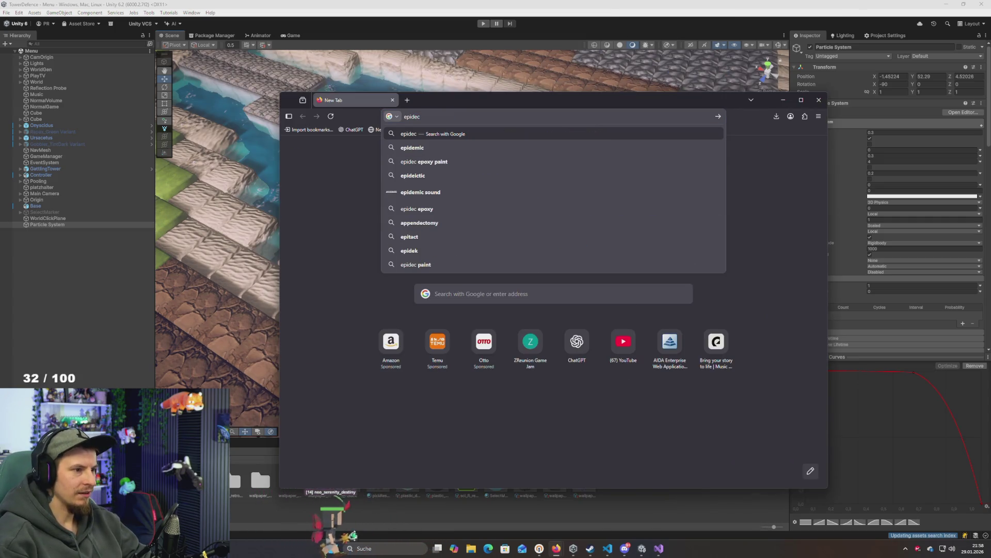
key("BackSpace")
key("Down")
key("Down")
key("Down")
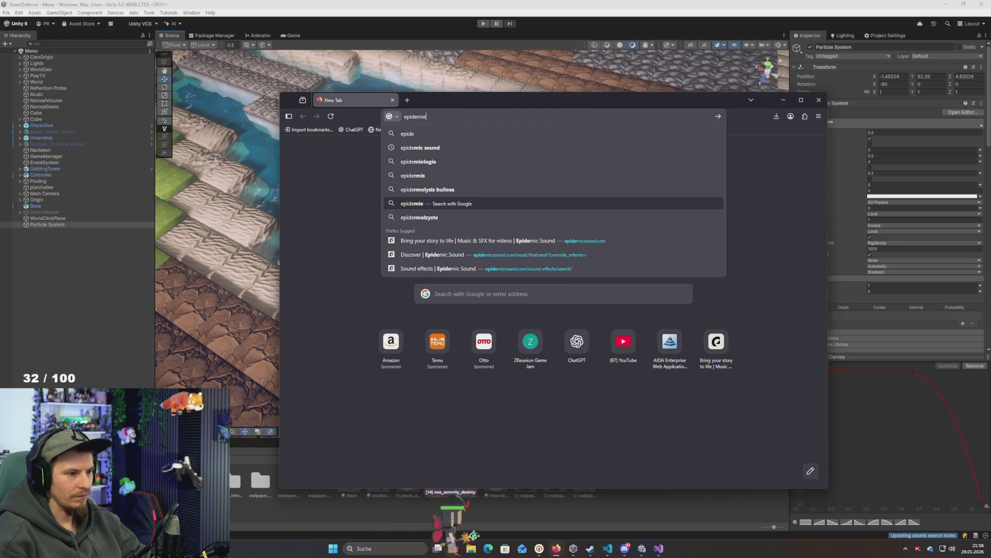
key("Return")
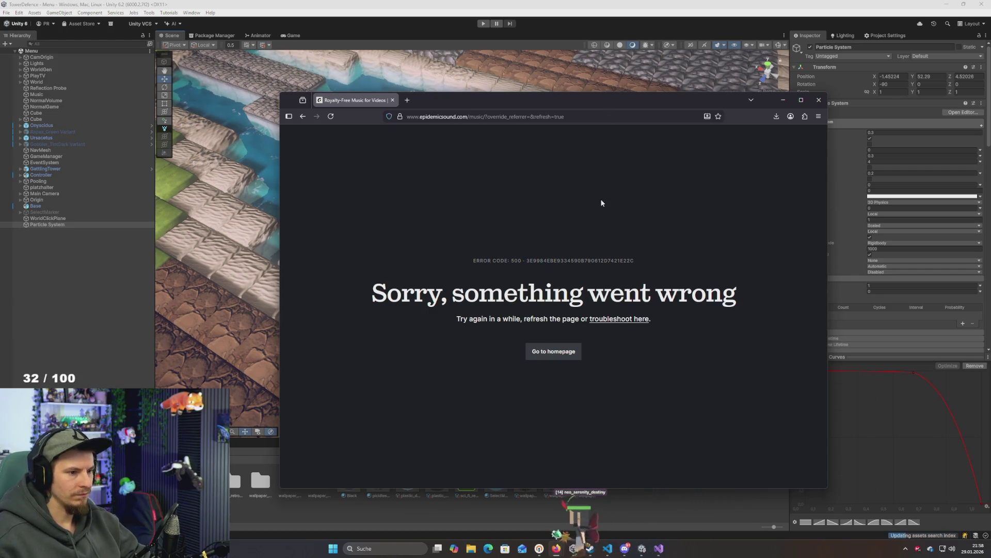
Reload the failing page, return to the homepage, and open the sound effects section
key("F5")
key("F5")
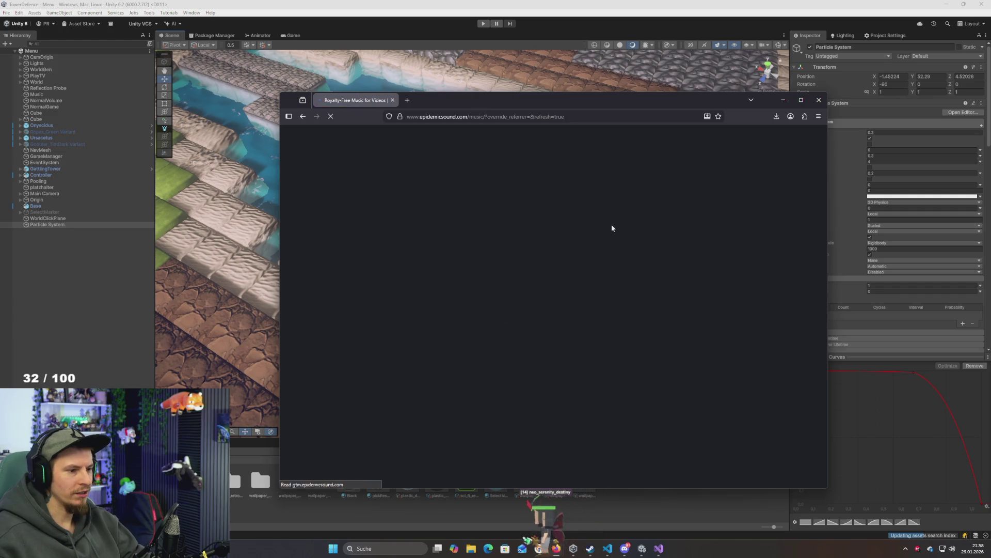
left_click(554, 350)
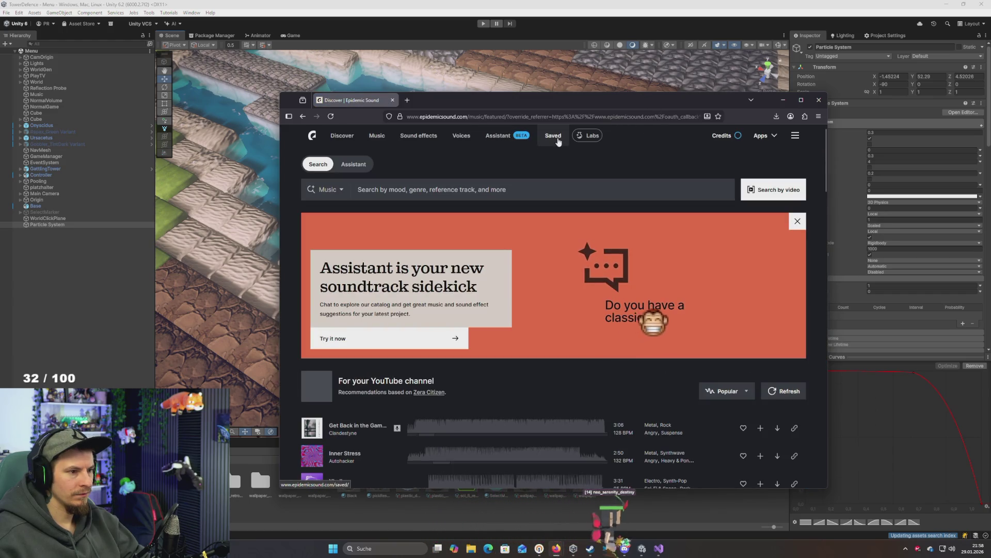
left_click(419, 135)
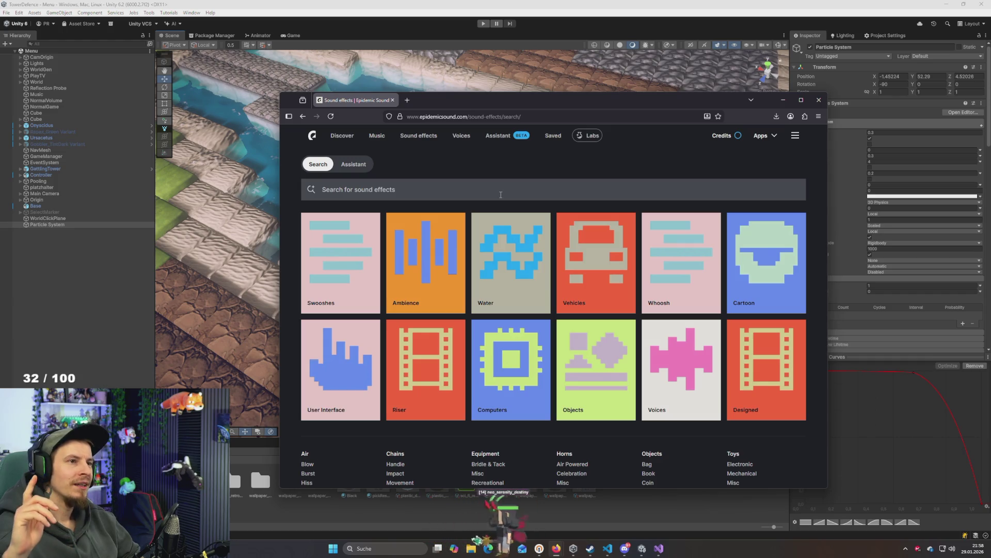
Search the sound effects for '8 bit', preview a result, then return to Unity
left_click(501, 189)
type("8 bit")
key("Return")
left_click(312, 339)
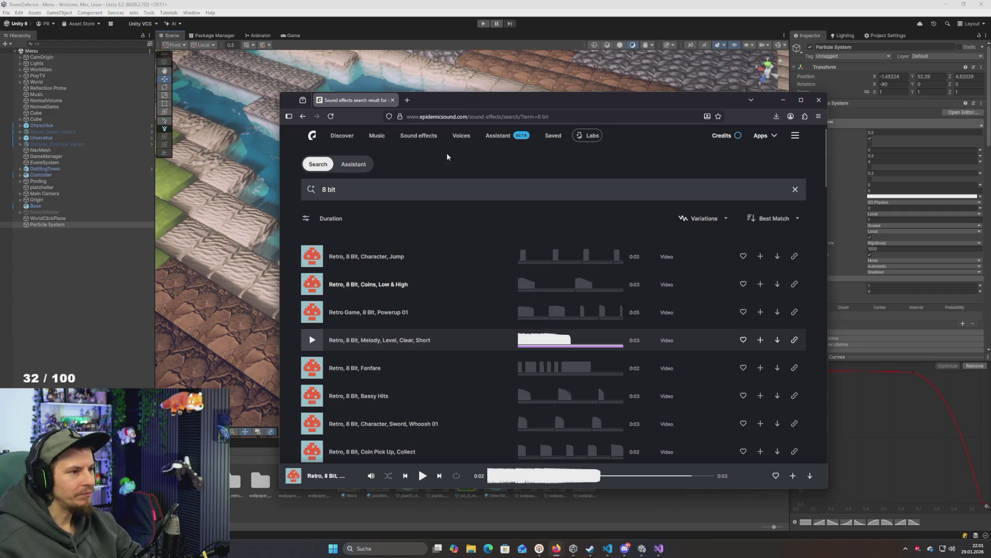
left_click(567, 25)
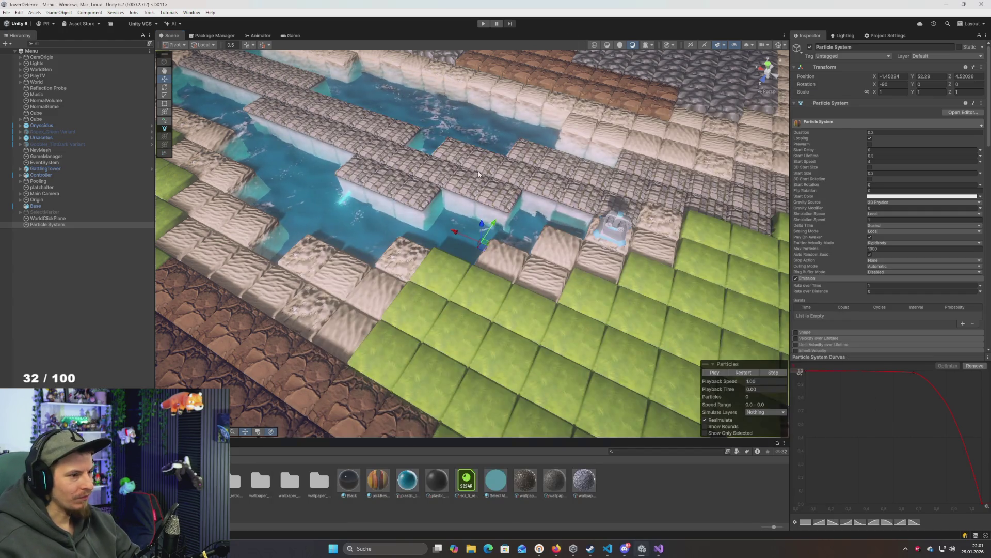
Preview the Fanfare, Bassy Hits, Sword Whoosh and Coin Pick Up, Collect effects
key("alt+Tab")
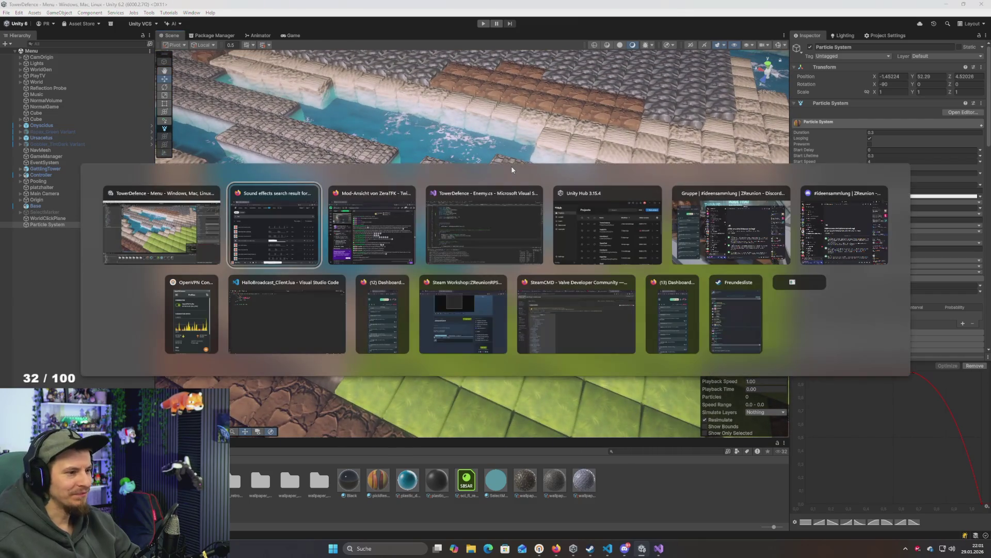
left_click(312, 368)
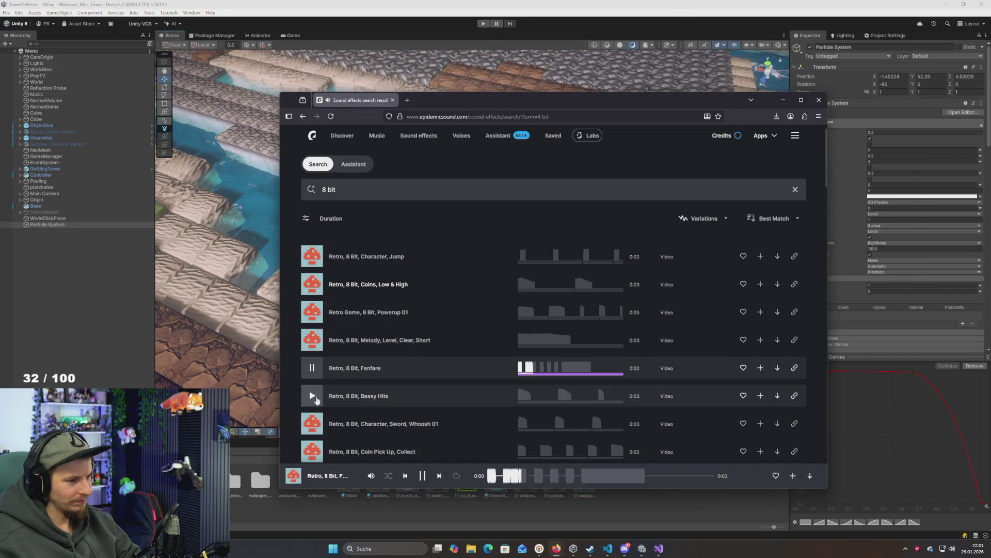
left_click(314, 399)
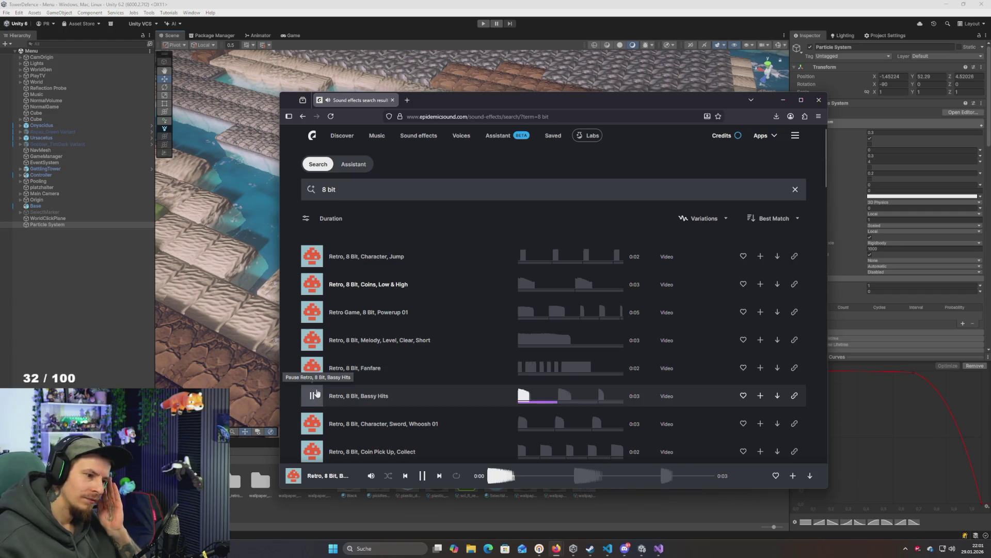
left_click(311, 423)
scroll(318, 413, "down", 2)
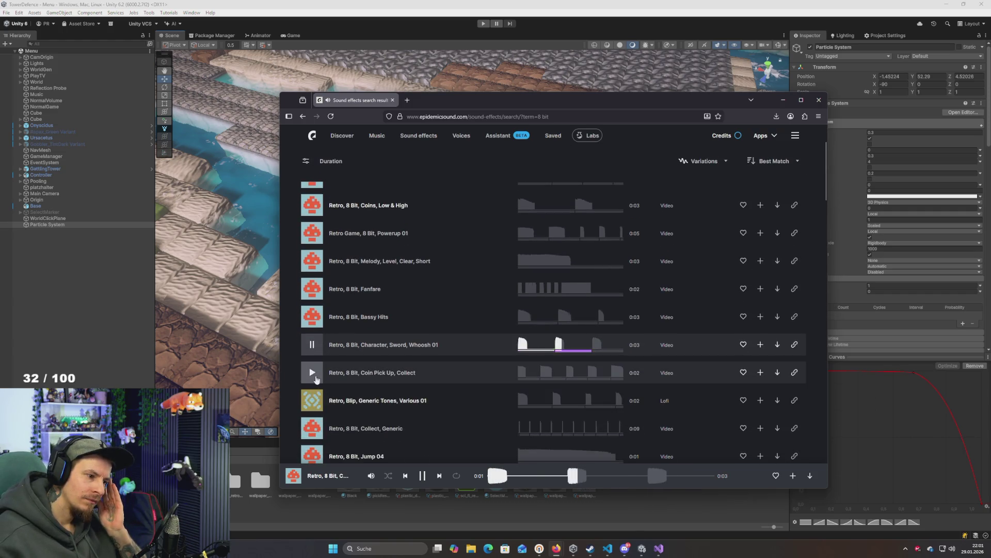
left_click(314, 376)
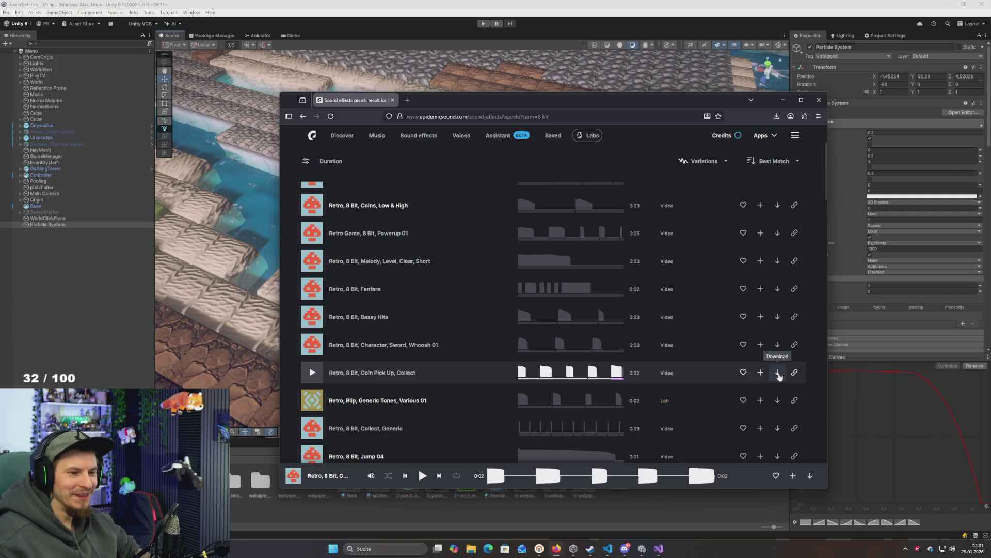
Download the first and second segments of Coin Pick Up, Collect as WAV files
left_click(778, 373)
left_click(473, 325)
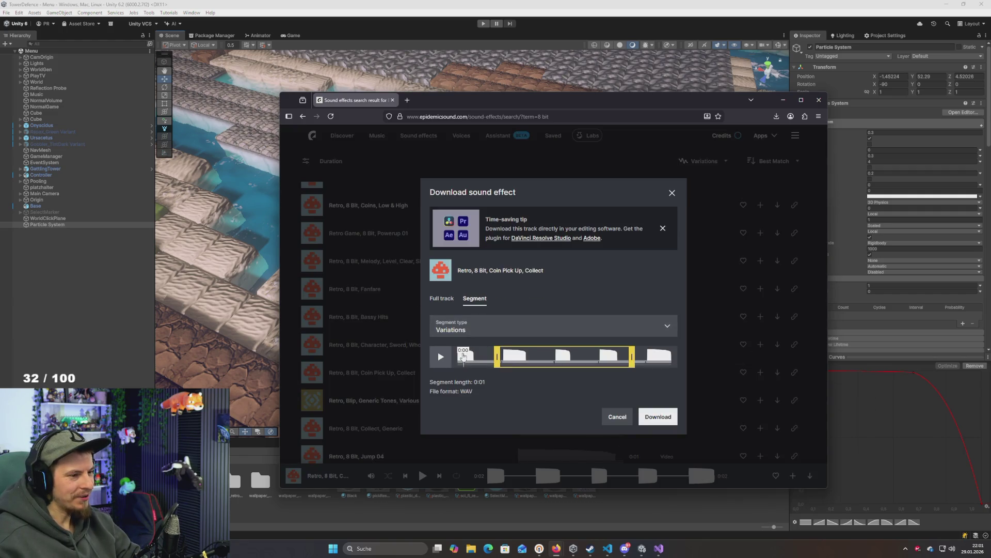
left_click(474, 368)
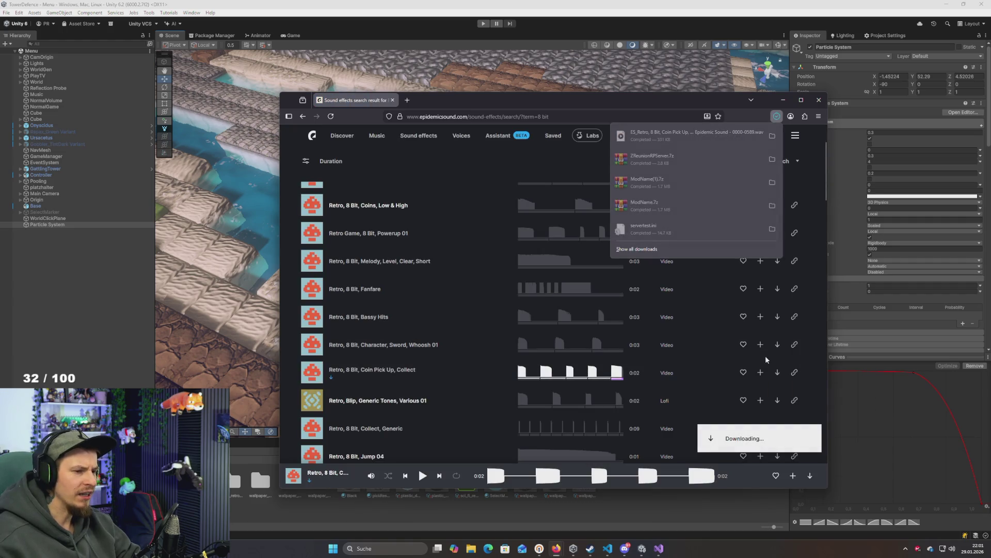
left_click(777, 373)
left_click(474, 325)
left_click(515, 364)
left_click(663, 413)
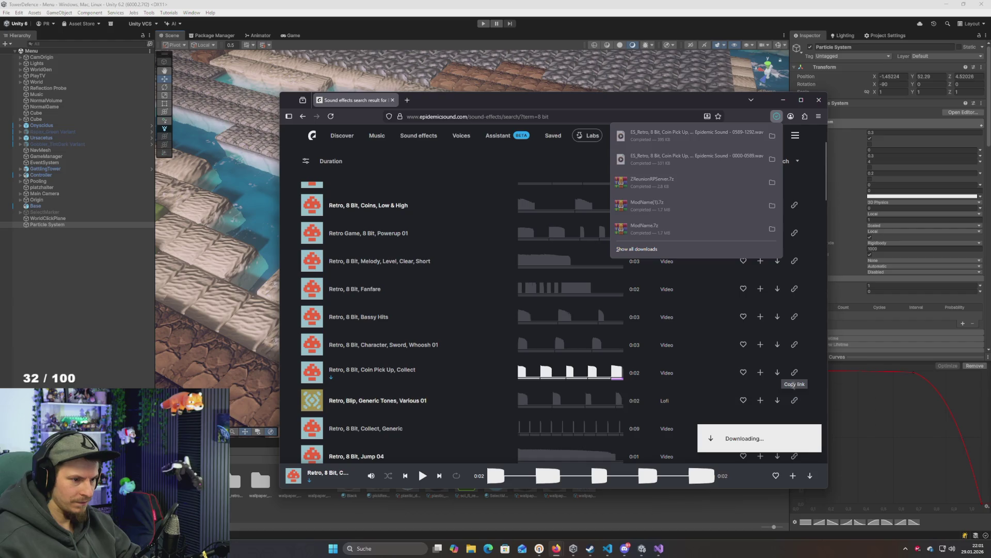
Download the third and fourth coin sound segments
left_click(777, 373)
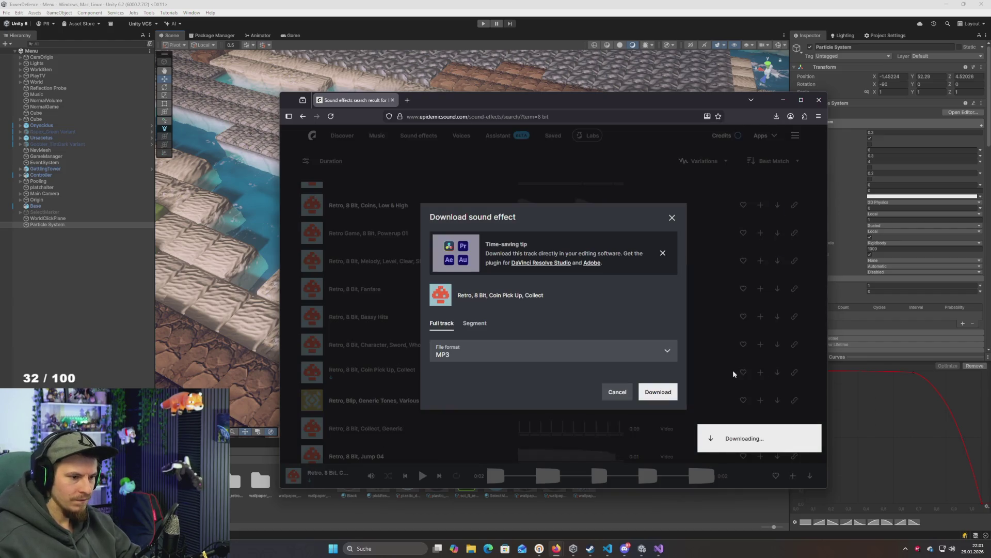
left_click(474, 299)
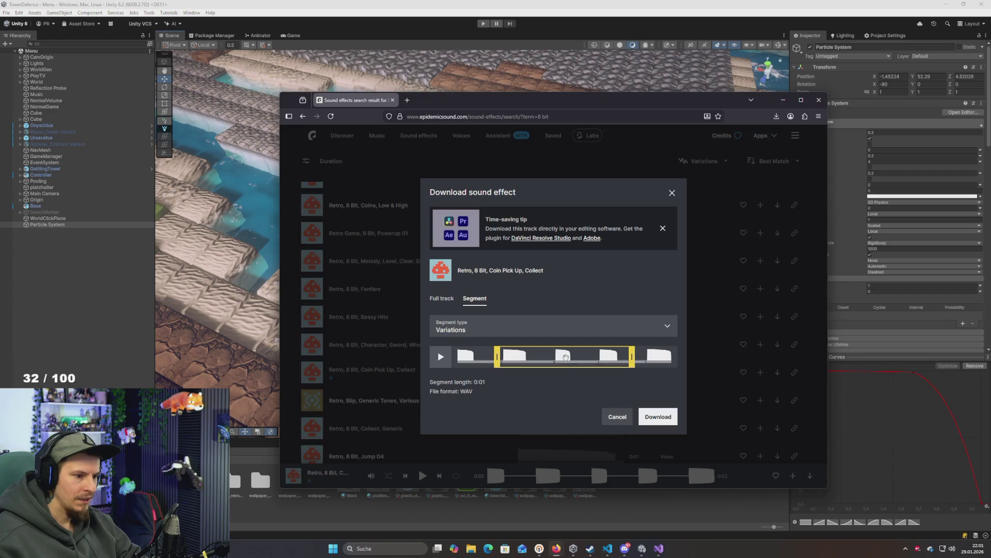
left_click(566, 365)
left_click(646, 416)
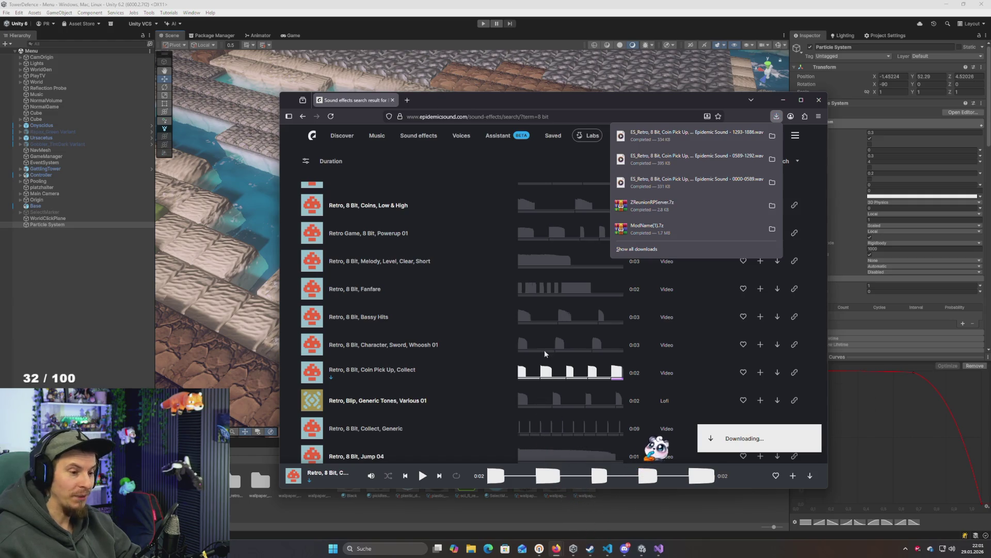
left_click(777, 372)
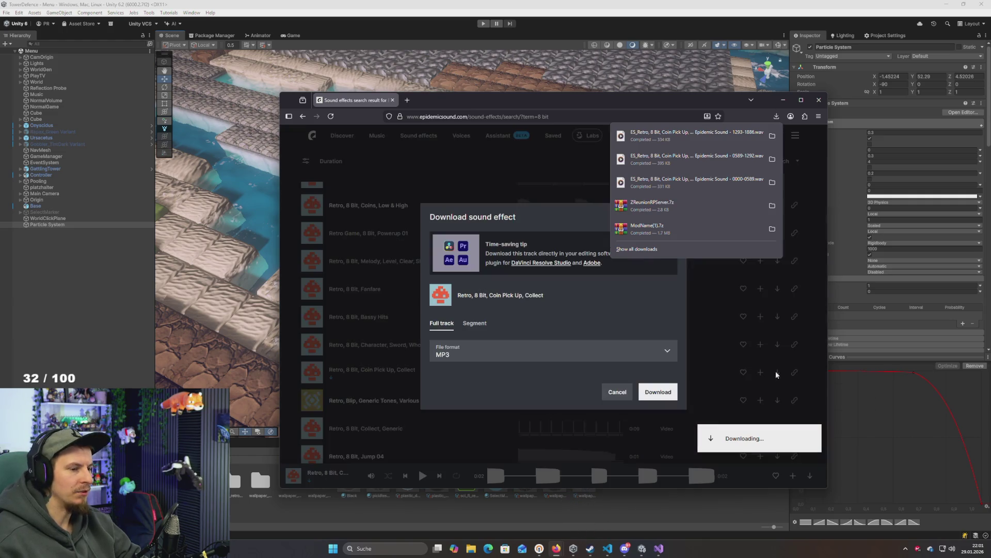
left_click(475, 324)
left_click(612, 359)
left_click(659, 416)
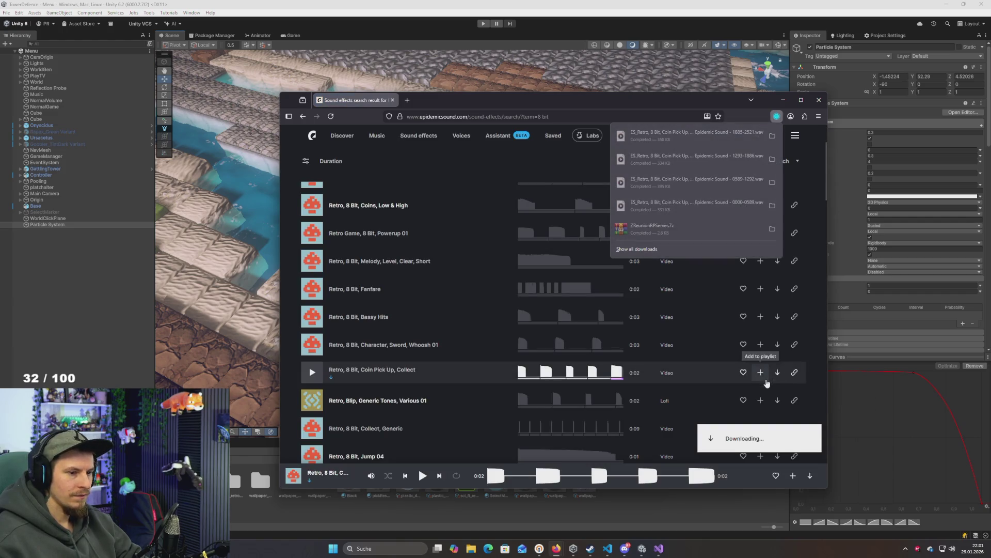
Download the fifth coin segment and show the downloads in their folder
left_click(777, 372)
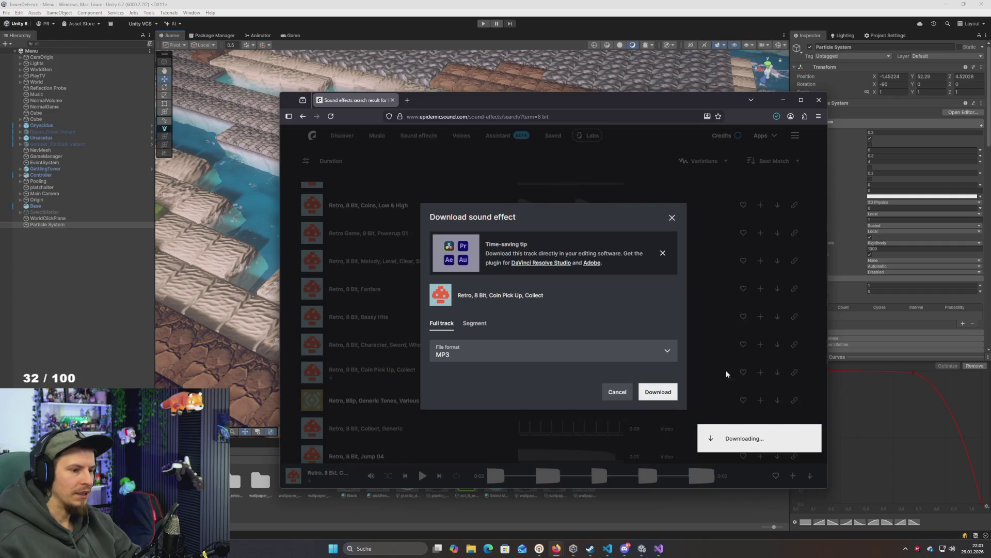
left_click(475, 322)
left_click(658, 356)
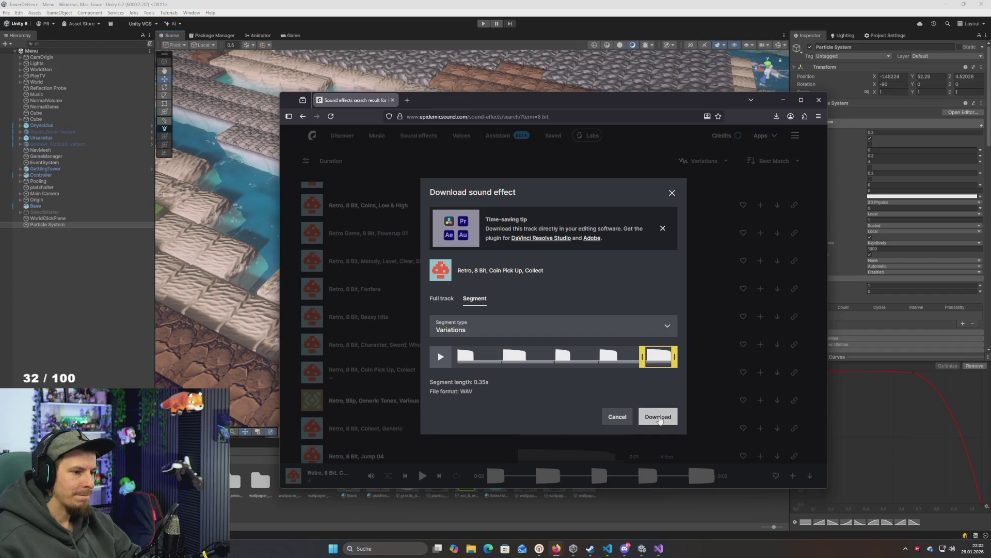
left_click(661, 418)
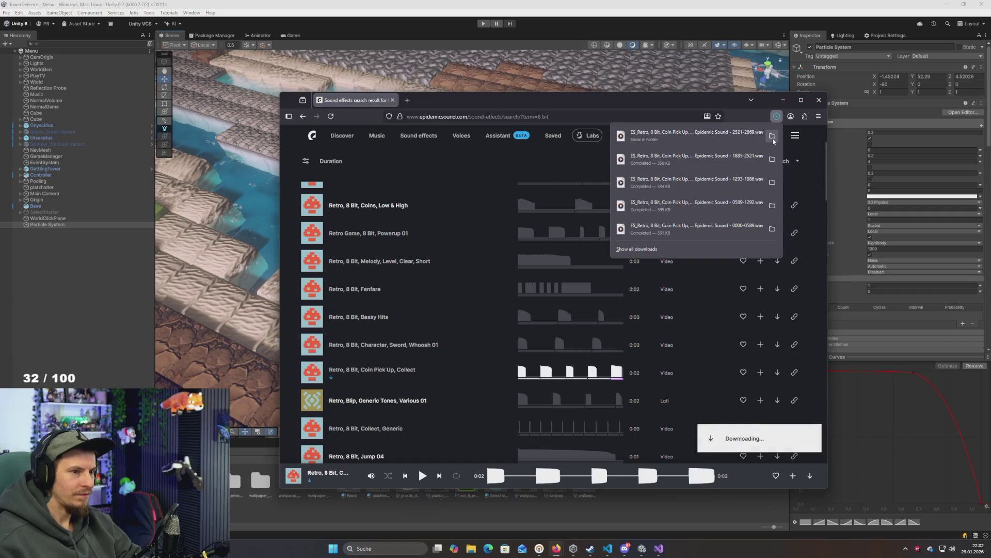
left_click(773, 138)
Batch-rename the five selected WAVs to CoinReward (1)–(5), then return to Unity
key("F2")
type("Coin")
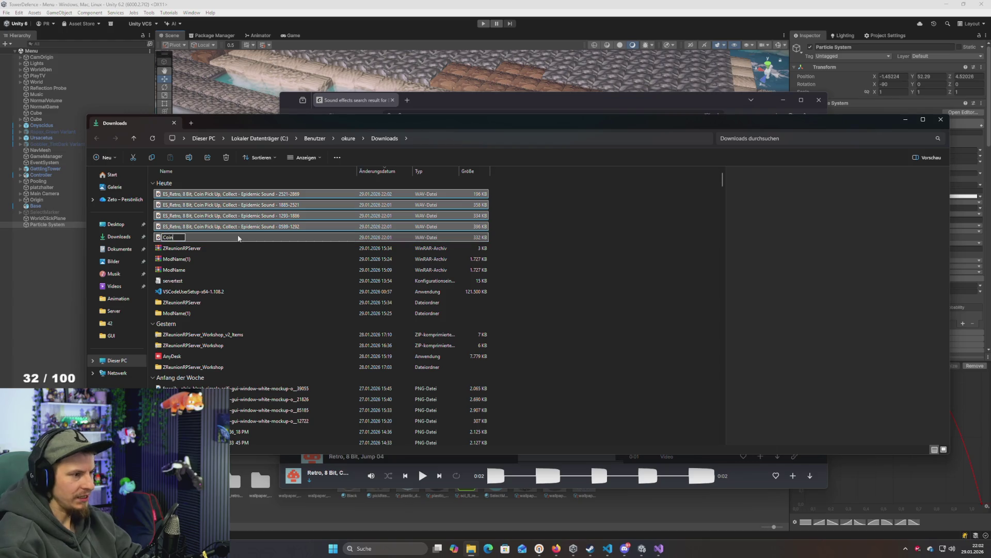
type("REward")
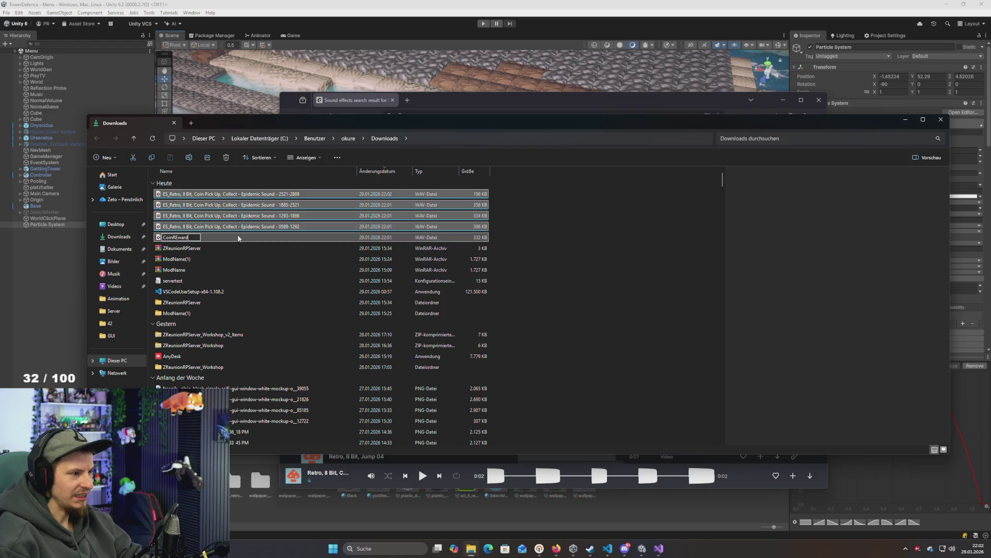
key("Left")
key("Left")
key("Left")
key("Left")
key("BackSpace")
type("e")
key("Return")
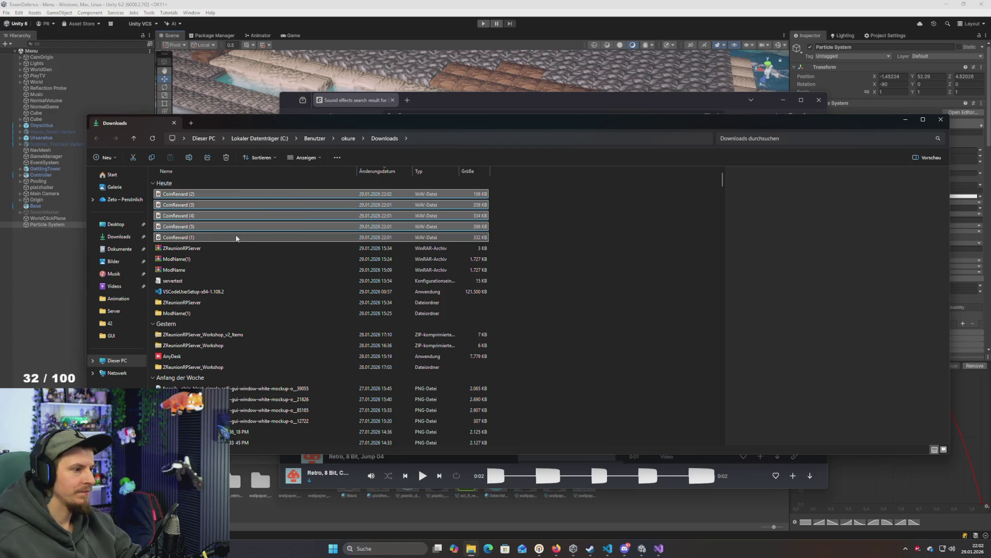
key("alt+Tab")
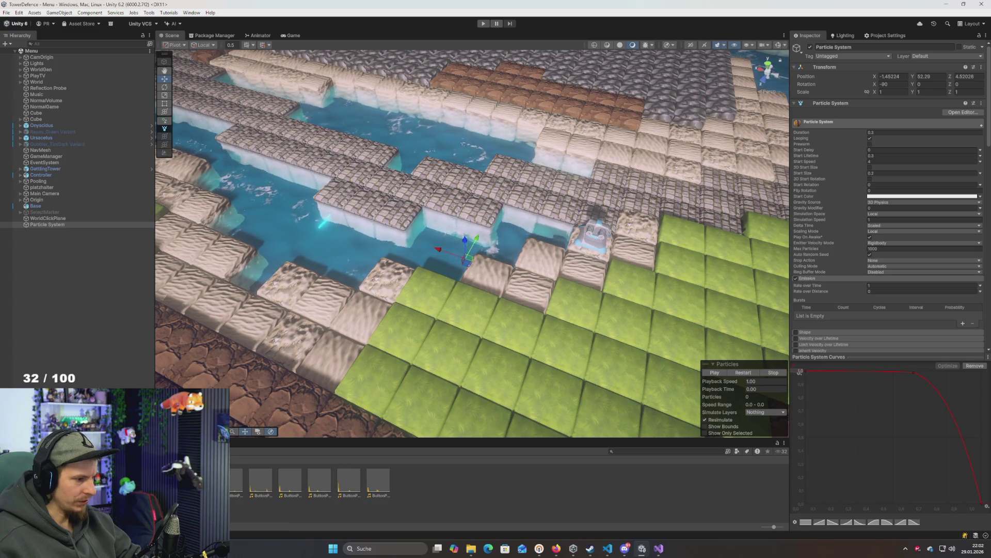
left_click(418, 502)
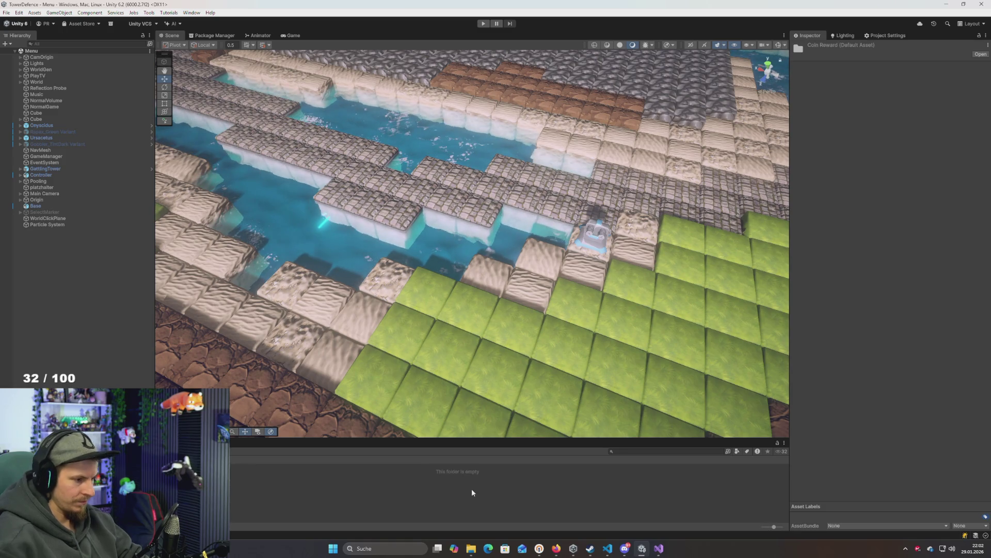
Create the Coin Reward project folder and drag the CoinReward WAVs from Explorer into it
key("alt+Tab")
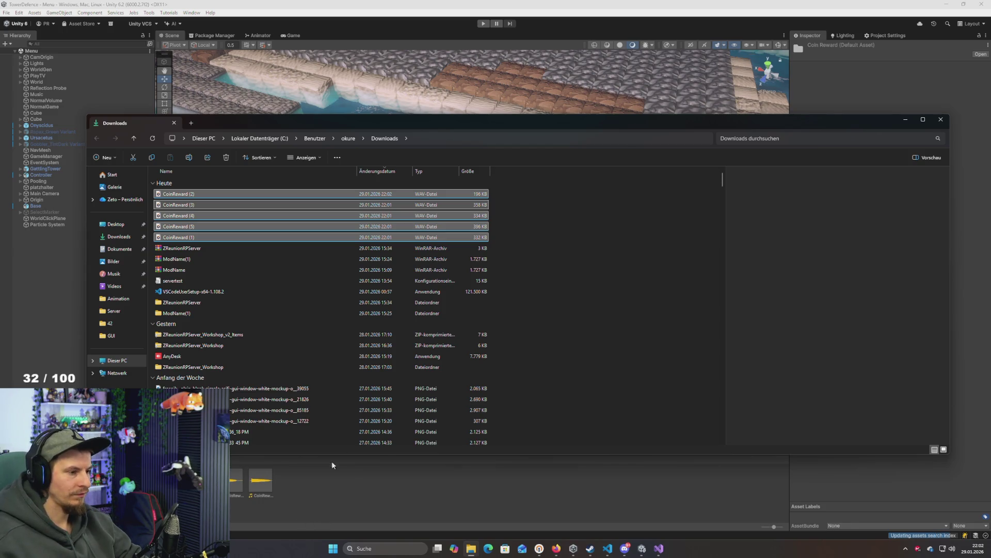
left_click(639, 371)
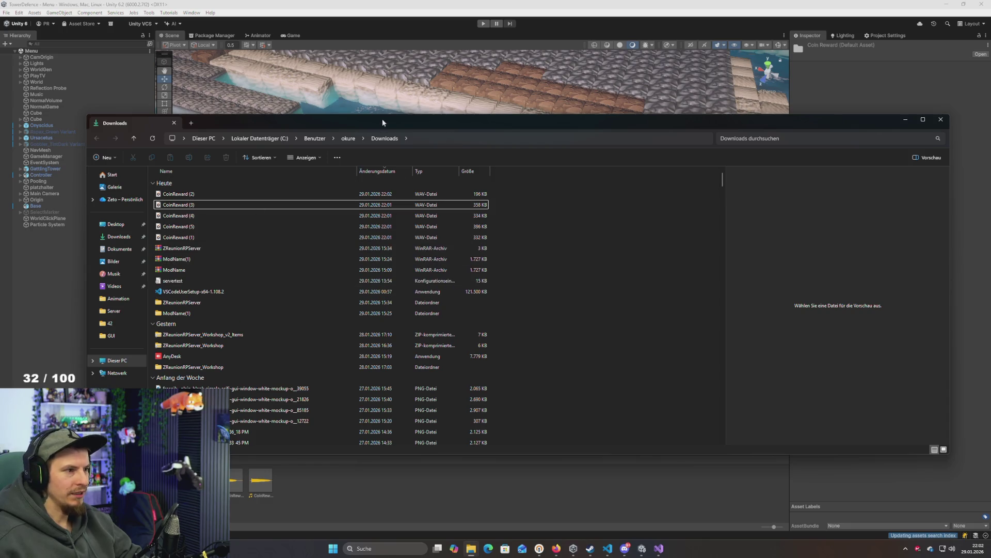
left_click(392, 33)
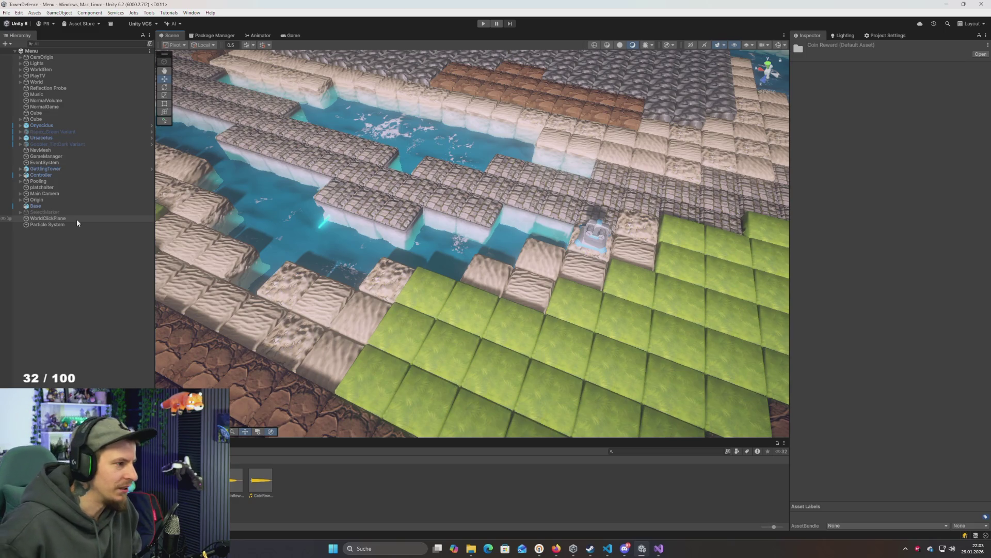
Create an empty CoinReward object under Pooling/Sound
left_click_drag(341, 271, 364, 283)
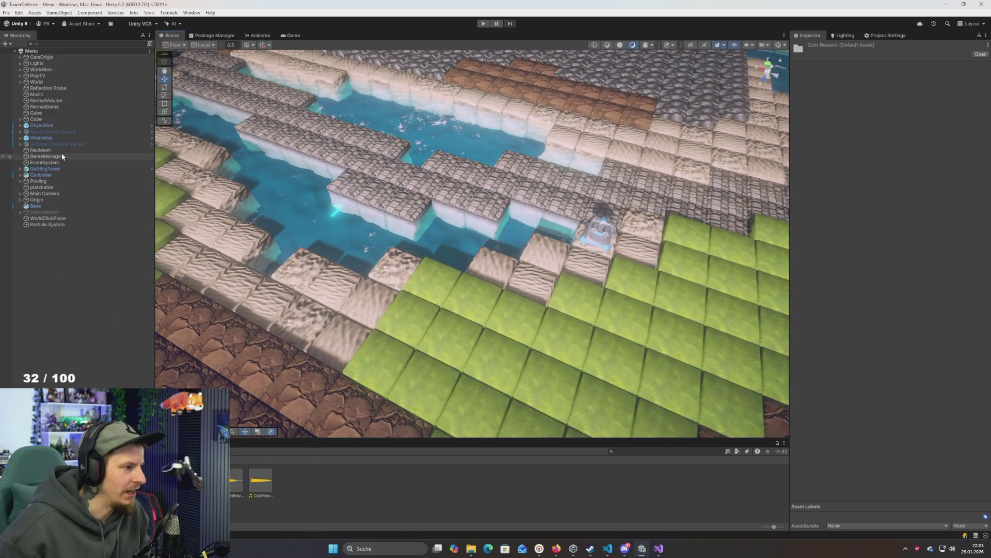
left_click(53, 184)
key("Right")
left_click(105, 203)
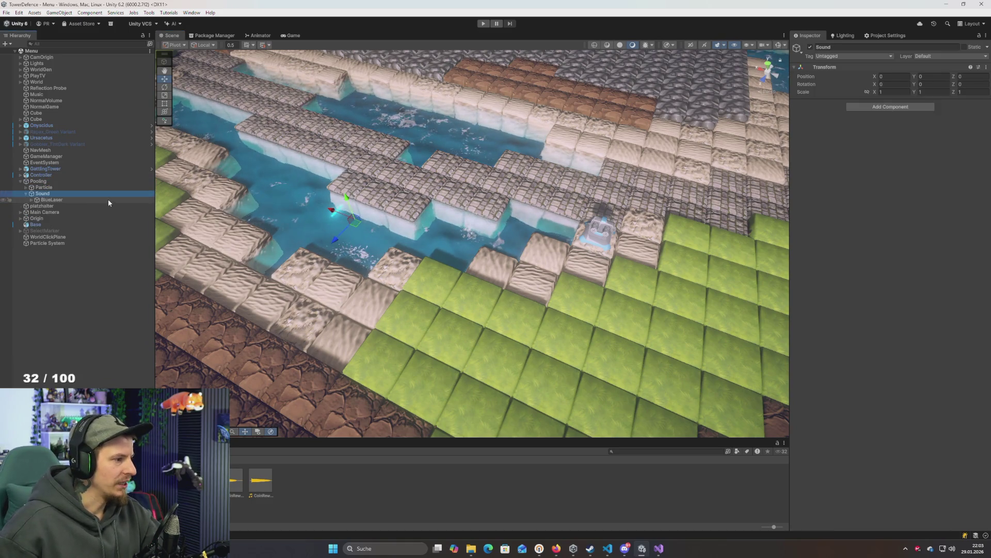
key("ctrl+shift+n")
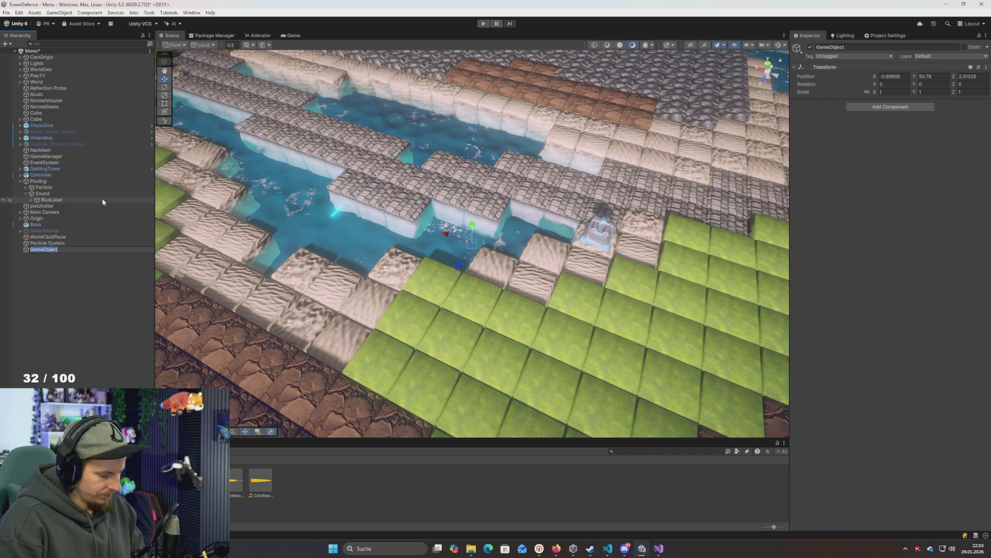
type("CoinReward")
key("Return")
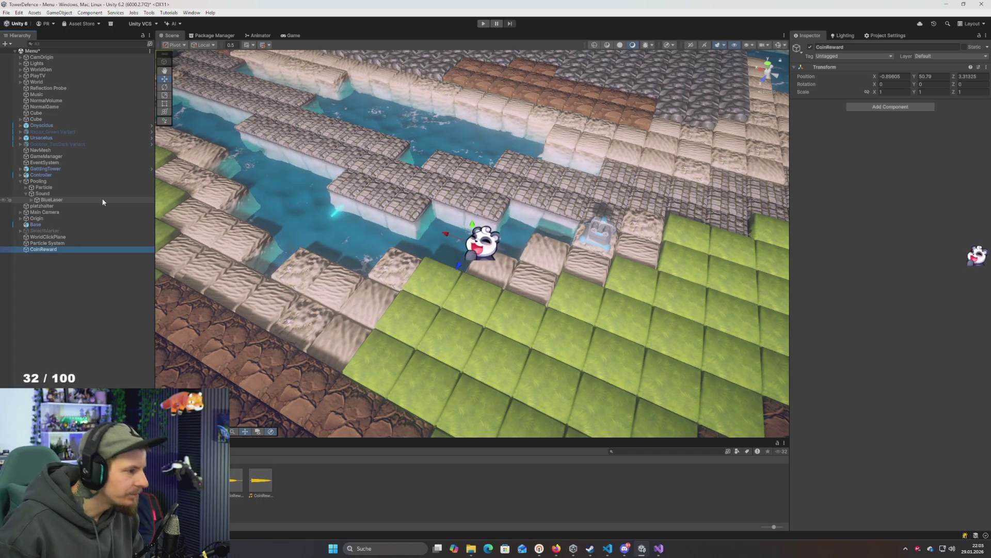
mouse_move(43, 249)
left_mouse_down()
mouse_move(52, 183)
mouse_move(55, 203)
left_mouse_up()
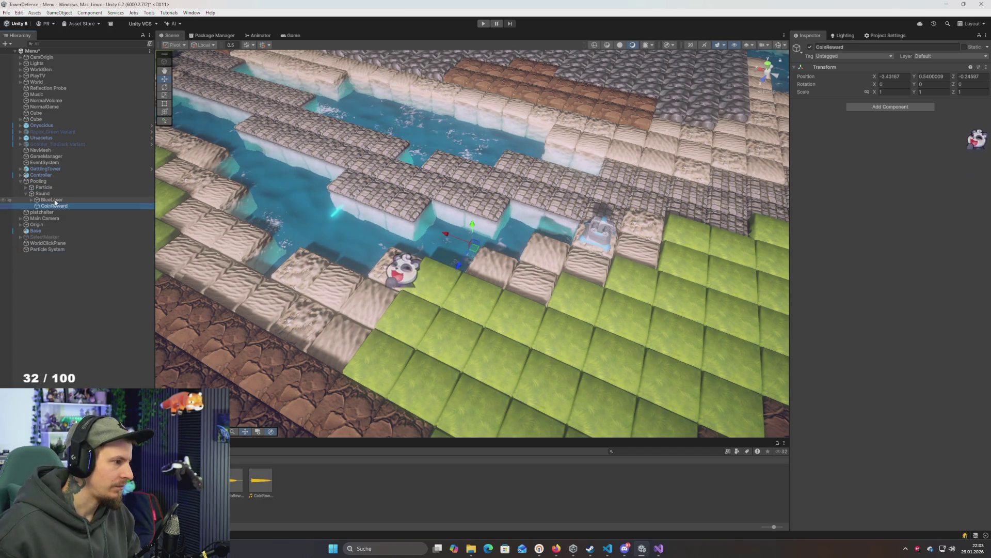
Duplicate a BlueLaser sound into CoinReward, rename it Coin, and assign the CoinReward (1) clip
left_click(56, 200)
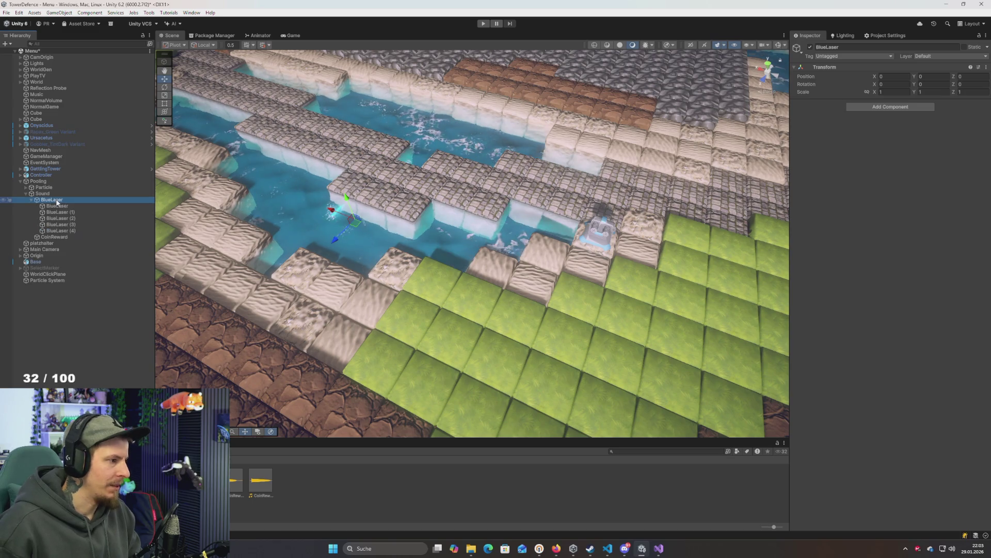
key("Down")
left_click(57, 201)
key("ctrl+d")
left_click_drag(57, 206, 60, 209)
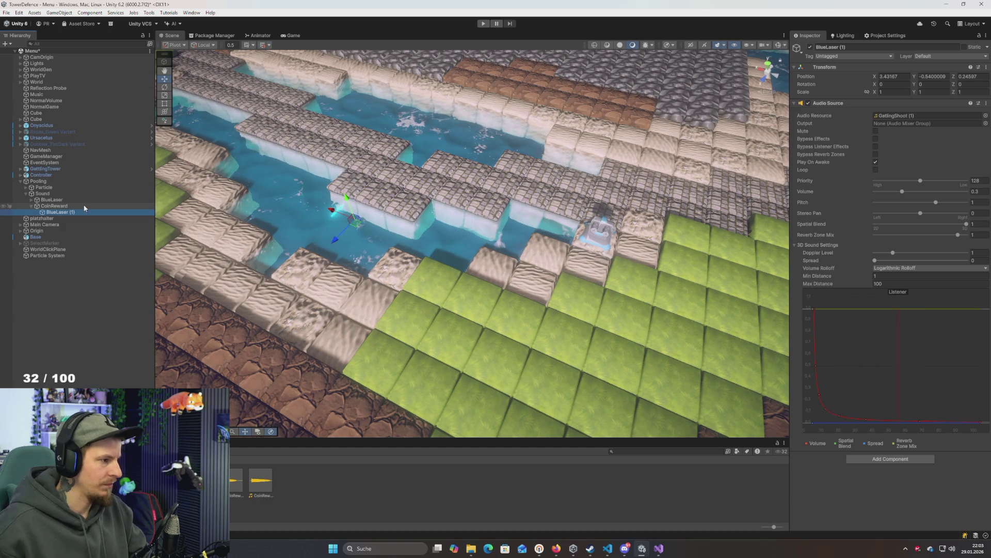
key("F2")
type("Coin")
key("Return")
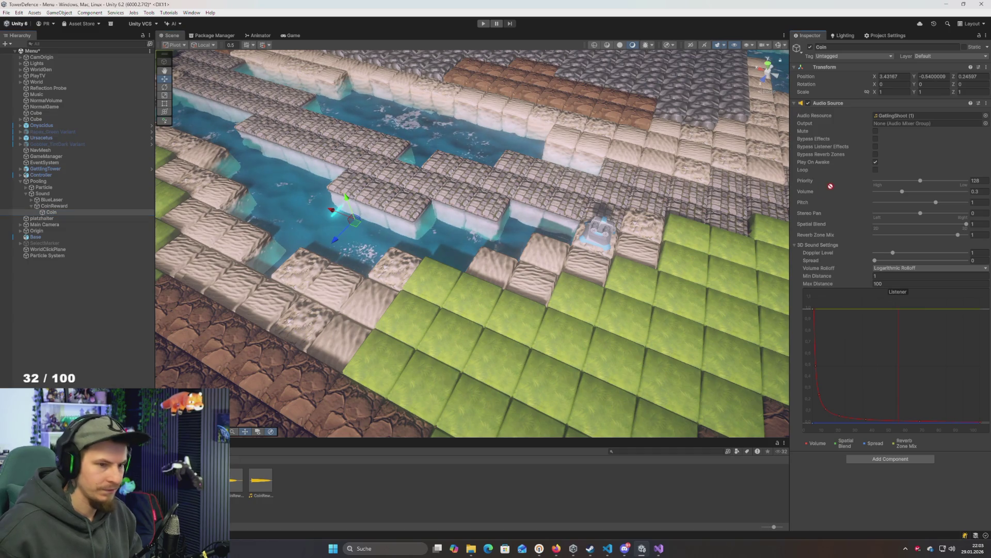
left_click_drag(260, 480, 924, 116)
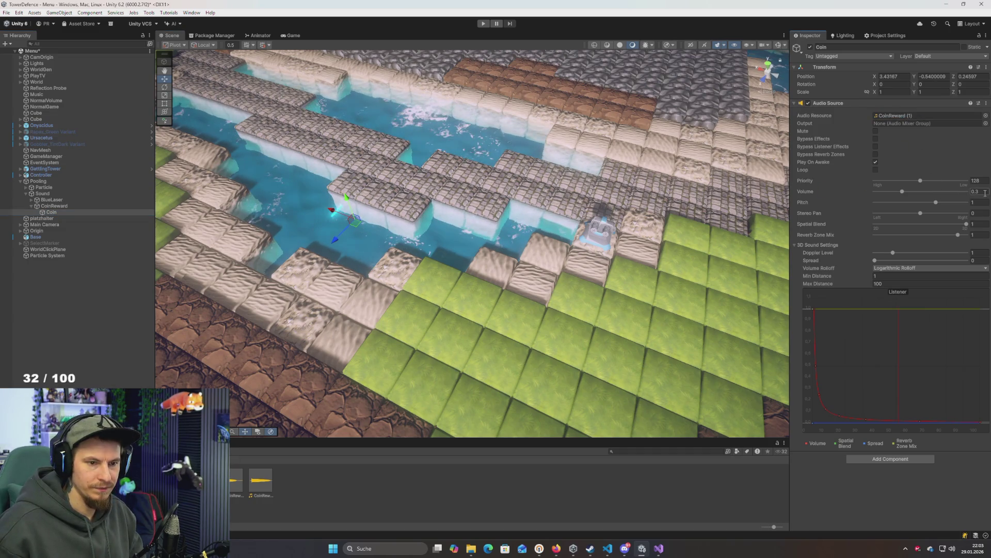
Make Coin (1)–(4) copies and assign each a different clip, CoinReward (2) through (5)
key("ctrl+d")
key("ctrl+d")
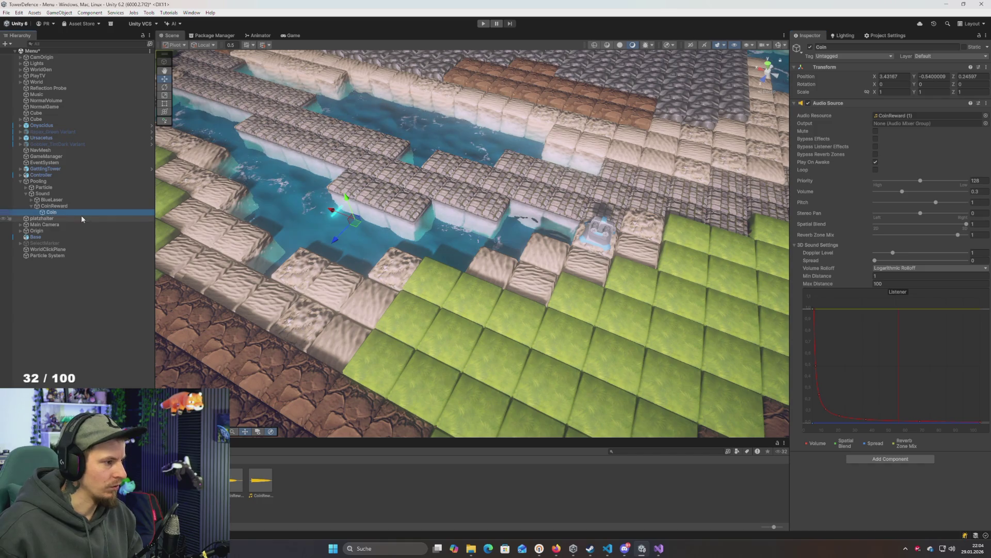
key("ctrl+d")
key("ctrl+d")
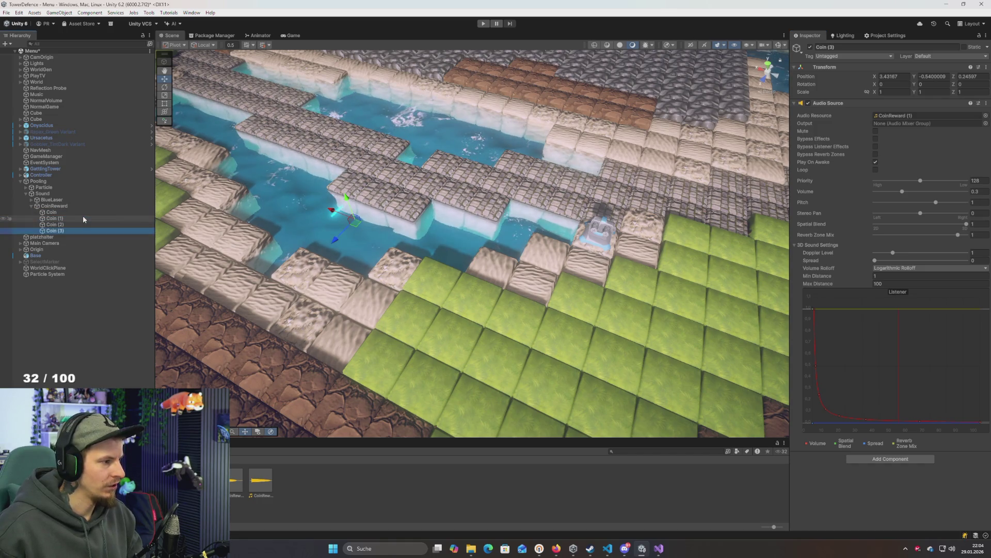
left_click(60, 219)
mouse_move(260, 480)
left_mouse_down()
mouse_move(889, 361)
mouse_move(906, 116)
left_mouse_up()
left_click(55, 225)
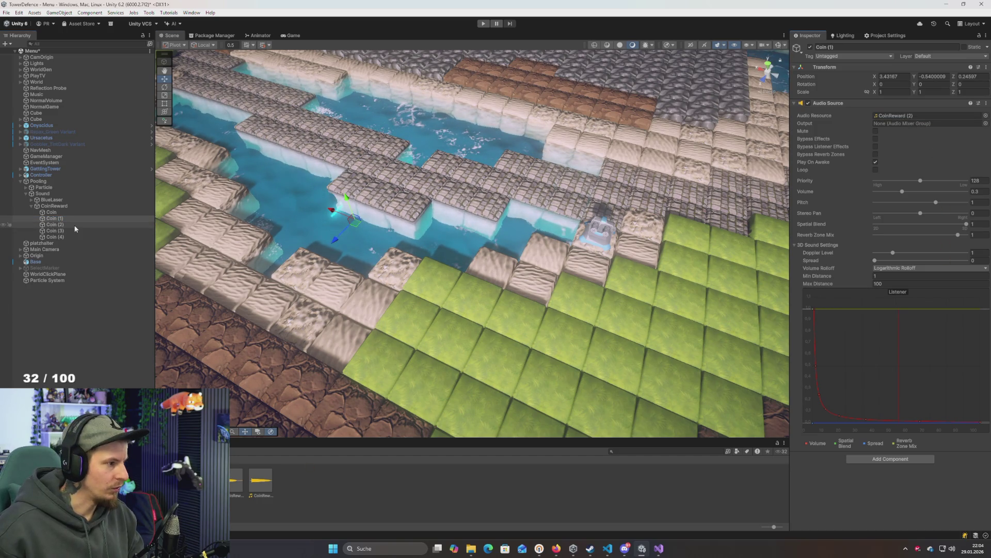
left_click_drag(235, 480, 905, 115)
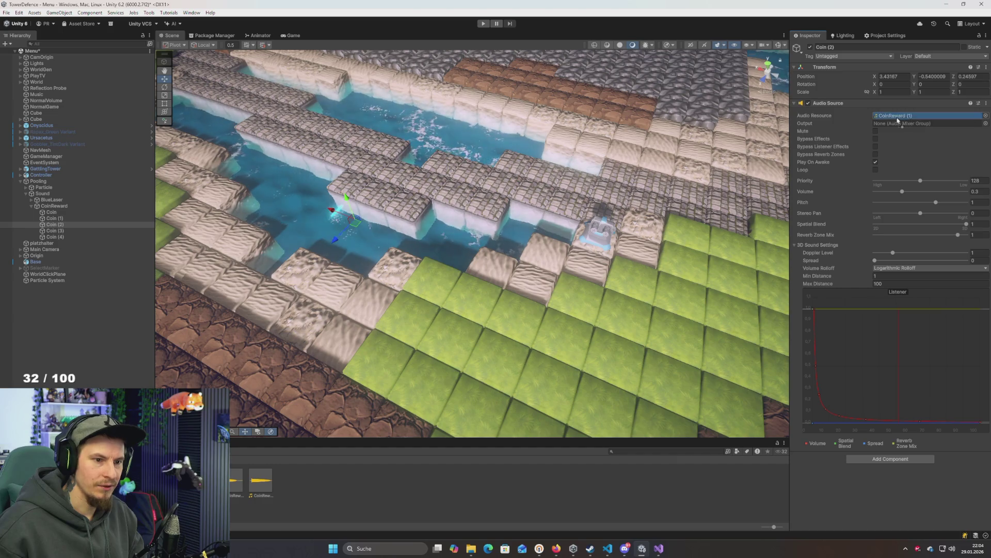
left_click(54, 231)
mouse_move(234, 481)
left_mouse_down()
mouse_move(516, 310)
mouse_move(905, 115)
left_mouse_up()
left_click(54, 237)
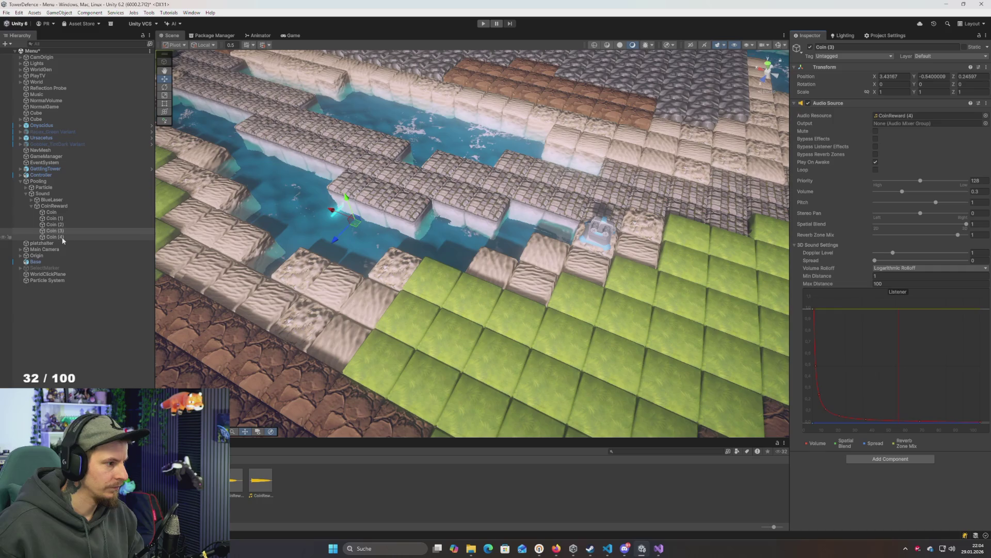
left_click_drag(260, 480, 913, 119)
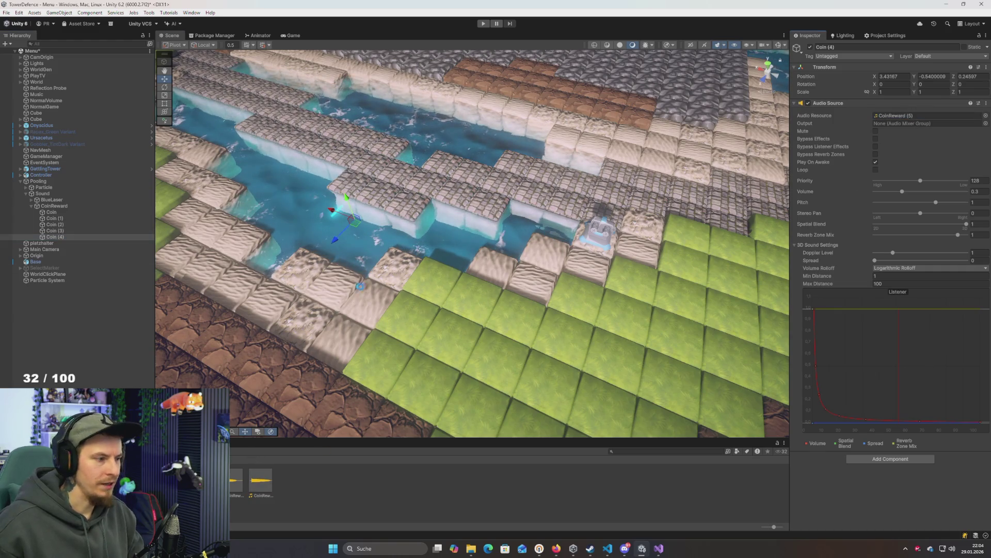
key("alt+Tab")
key("alt+Tab")
key("alt+Tab")
key("alt+Tab")
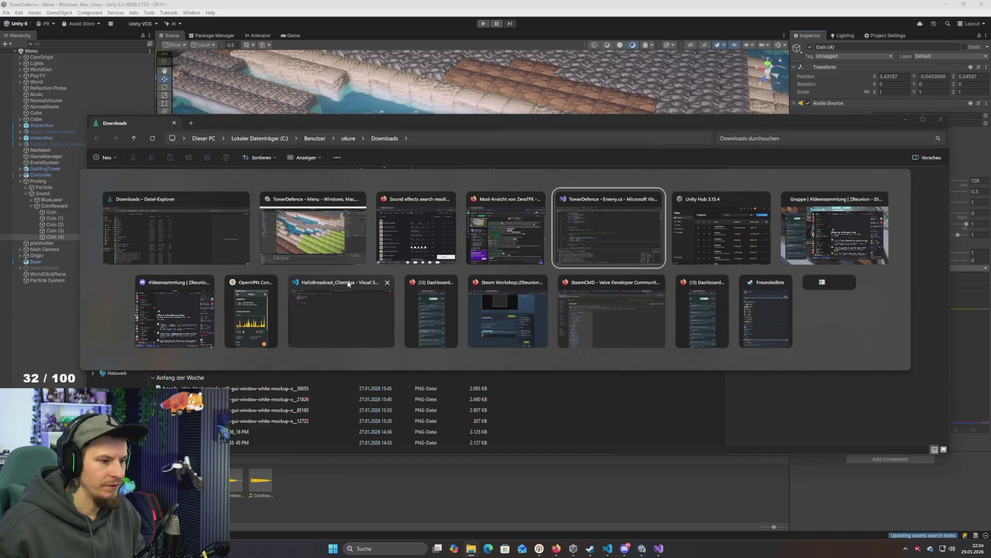
Find line 72 in Enemy.cs's GetDamage, where coins are added on death, then return to Unity
key("Escape")
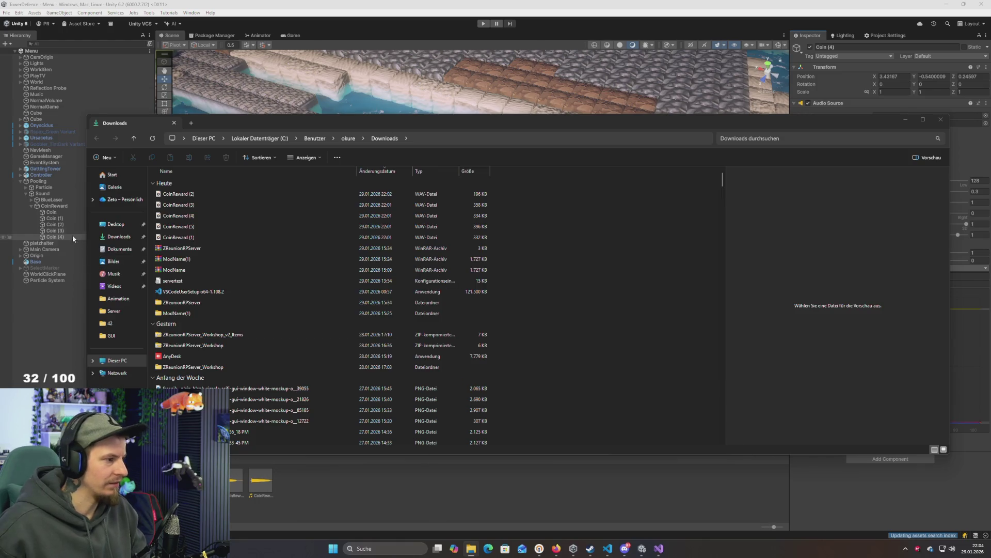
left_click(52, 205)
key("alt+Tab")
key("alt+Tab")
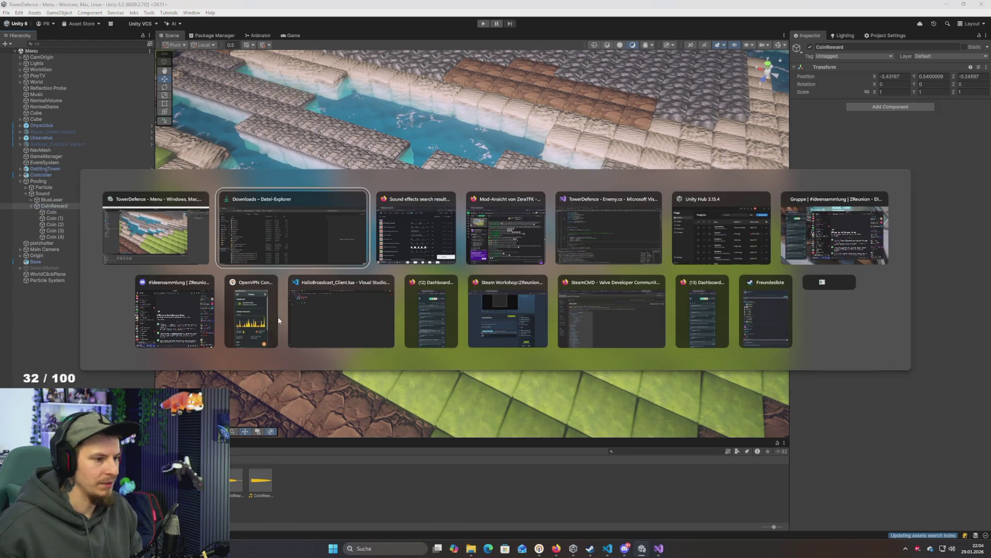
key("alt+Tab")
key("alt+Tab")
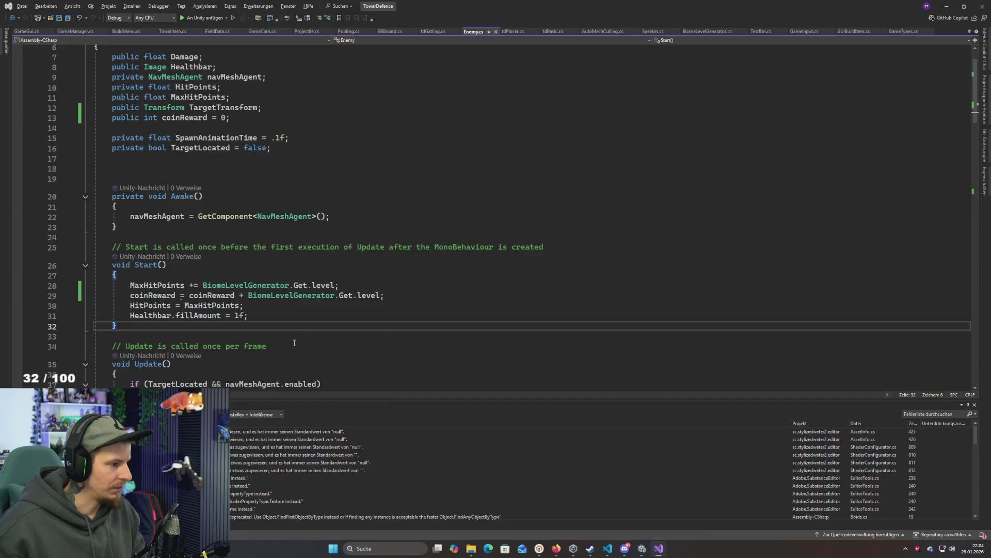
scroll(294, 343, "down", 4)
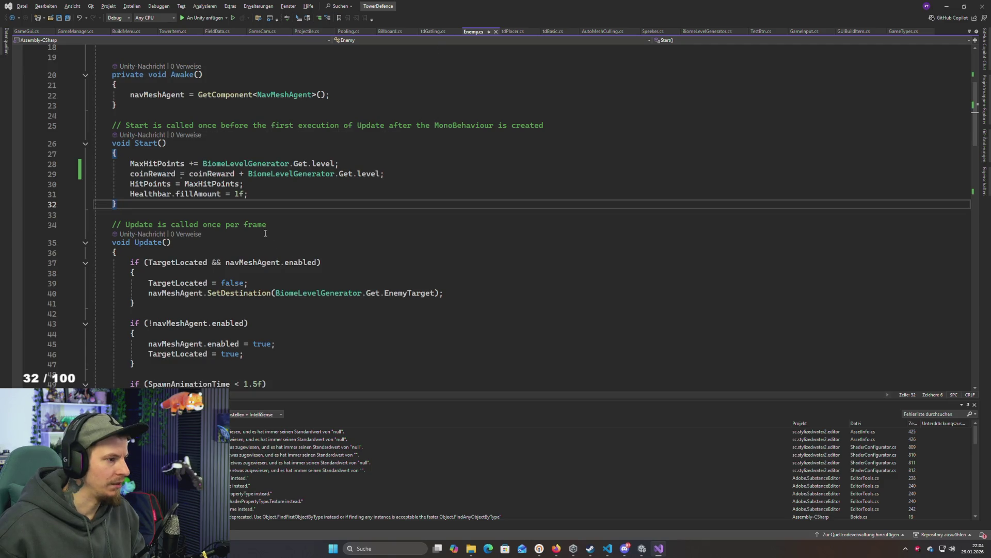
scroll(265, 233, "down", 20)
scroll(311, 256, "up", 9)
left_click(316, 267)
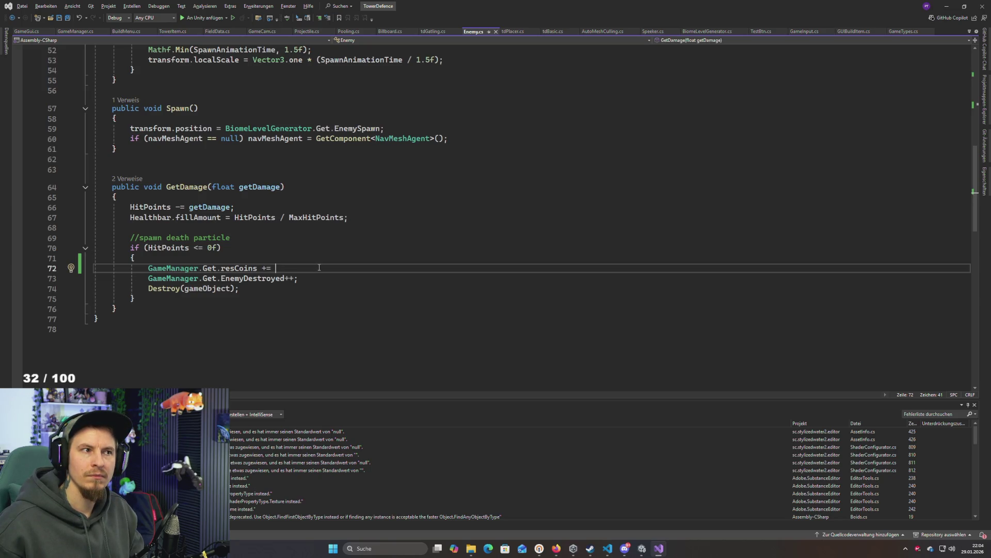
key("alt+Tab")
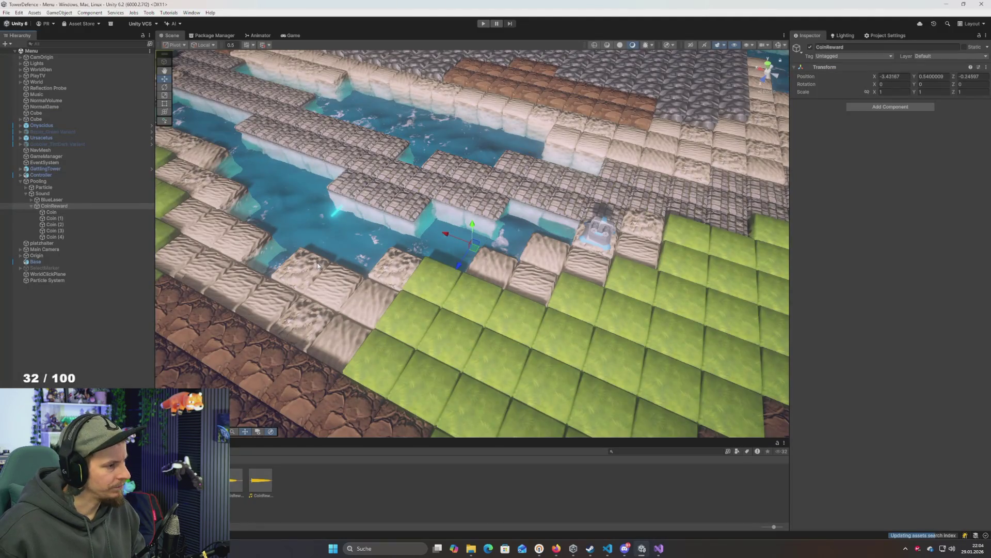
key("alt+Tab")
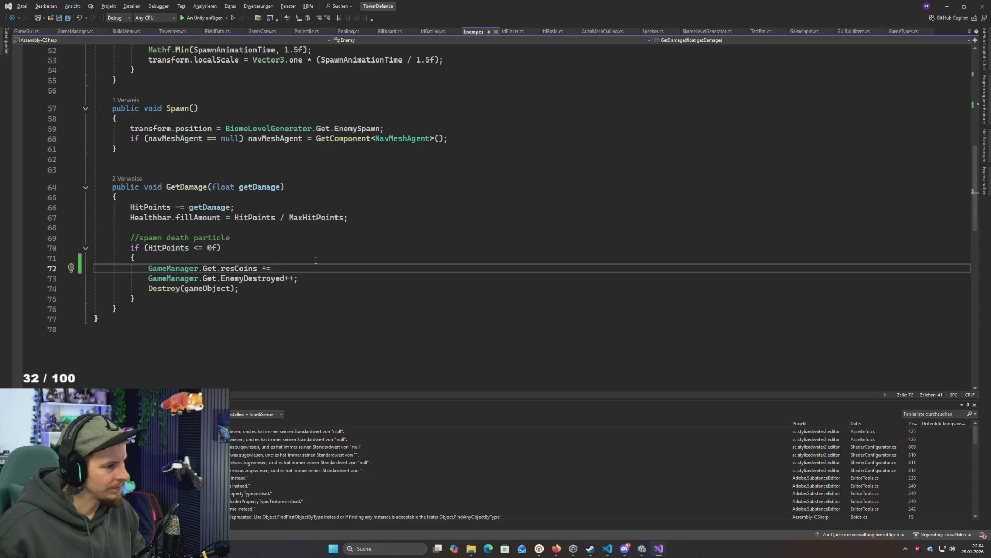
key("alt+Tab")
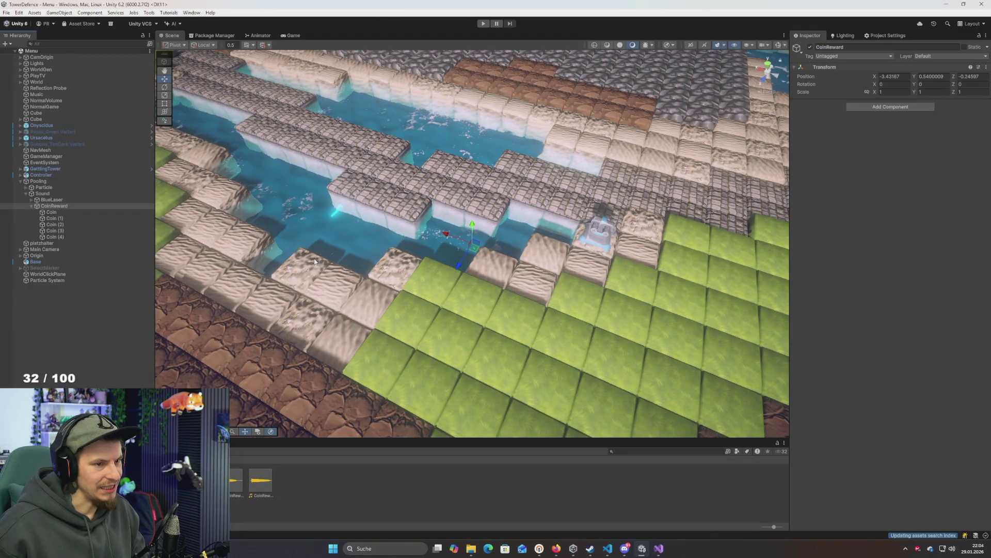
Select all five Coin sound objects, Coin through Coin (4), under CoinReward
left_click(53, 212)
left_click(58, 239, "shift")
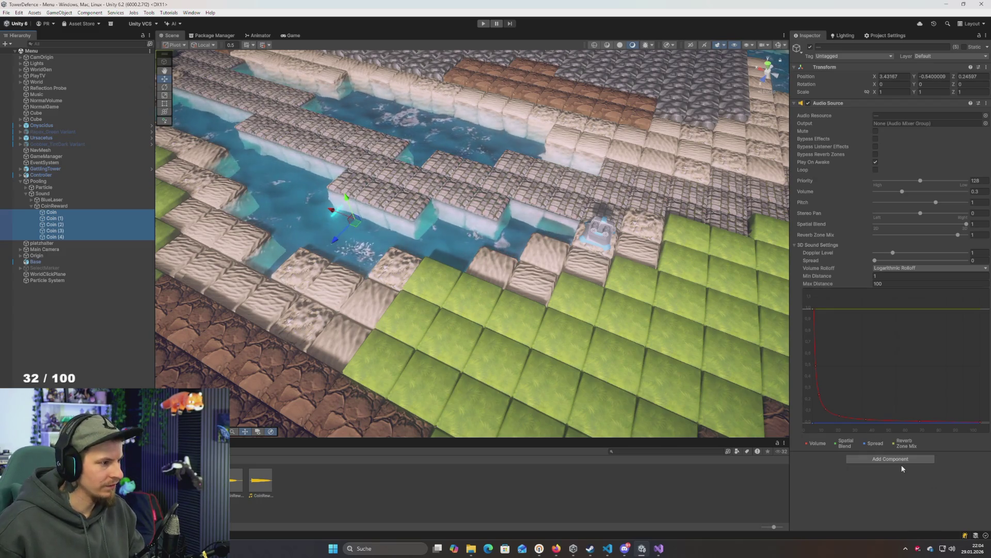
left_click(51, 200)
left_click(31, 199)
left_click(87, 218)
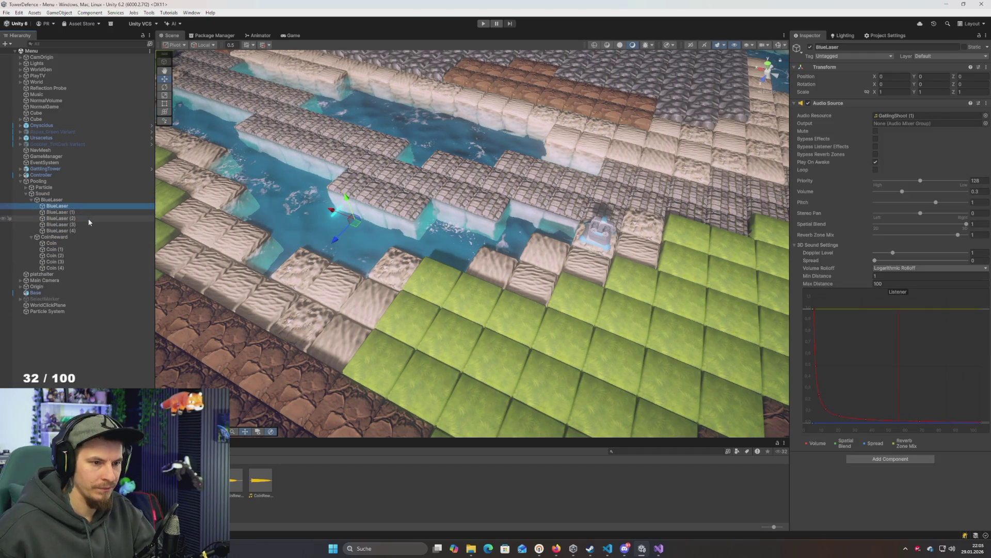
key("Left")
key("Left")
key("Down")
key("Down")
key("shift+Down")
key("shift+Down")
key("shift+Down")
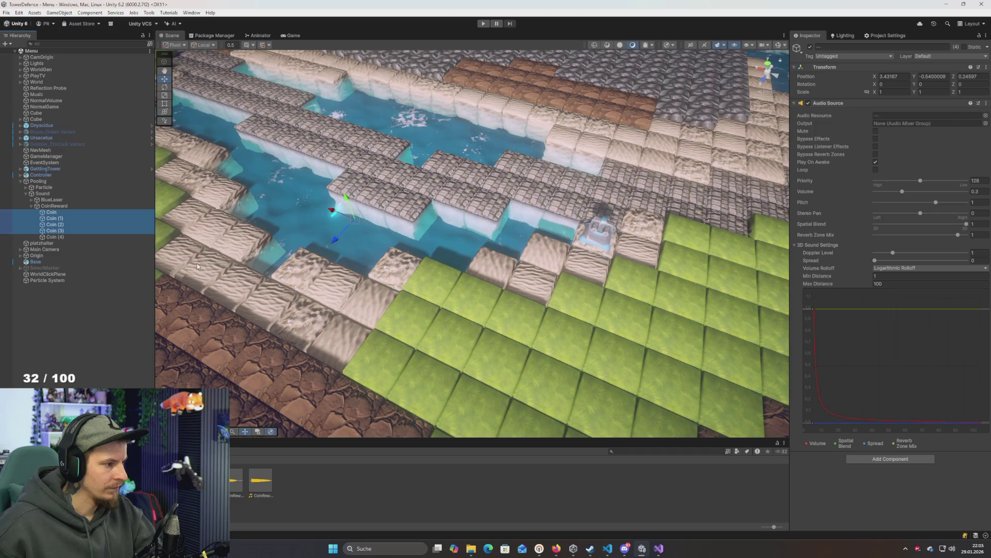
Add a new VanishDelay script component to the Coins, saved in the Scrips folder
left_click(865, 459)
type("vani")
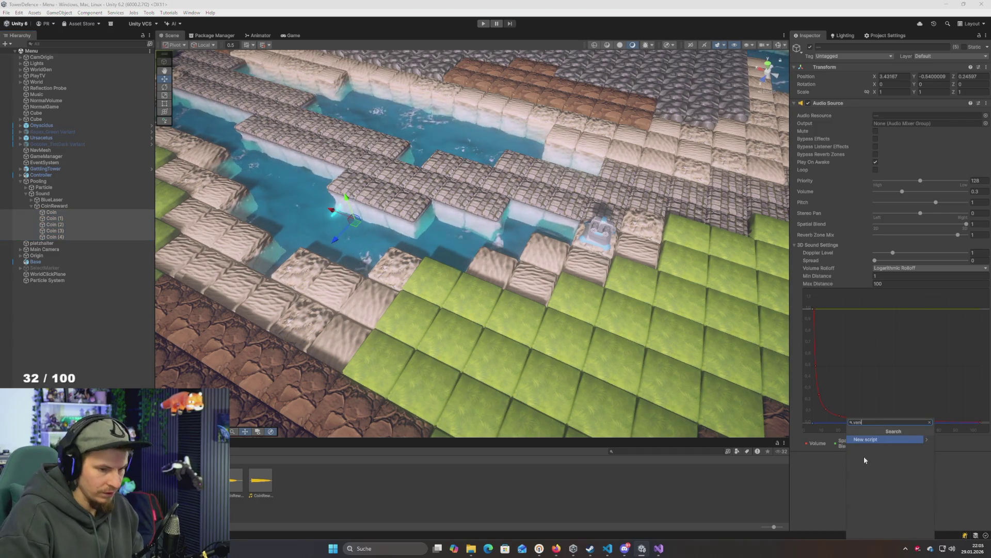
key("BackSpace")
key("BackSpace")
key("BackSpace")
type("Vanis")
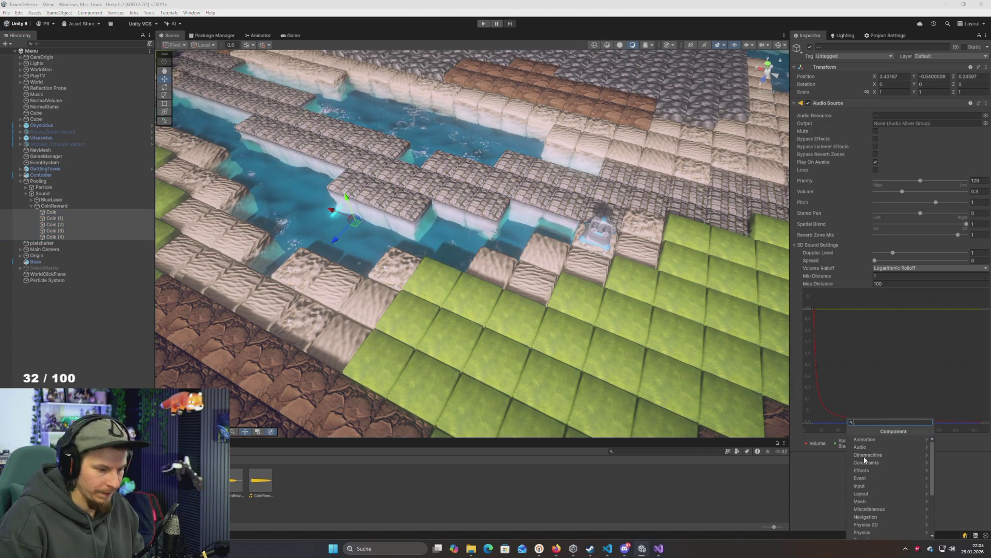
type("hD")
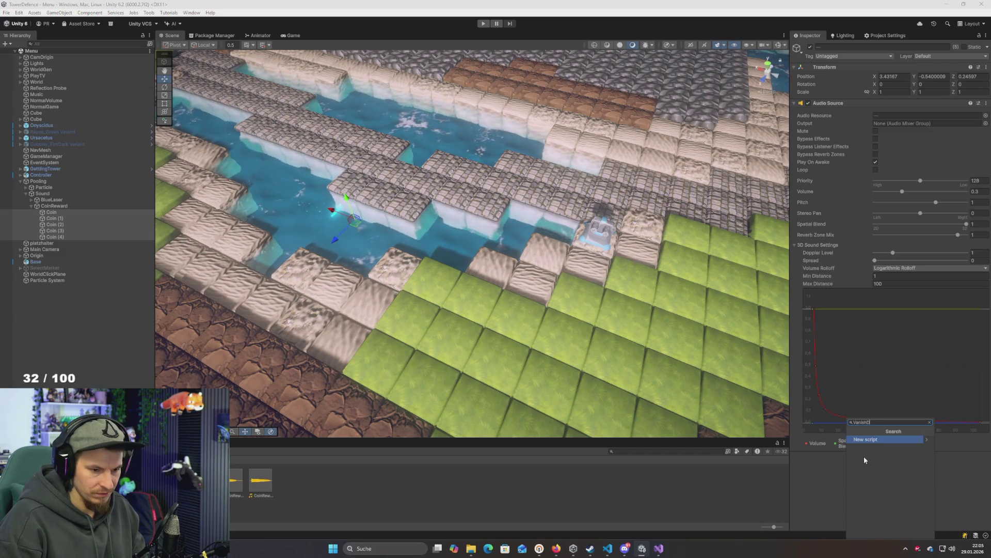
key("BackSpace")
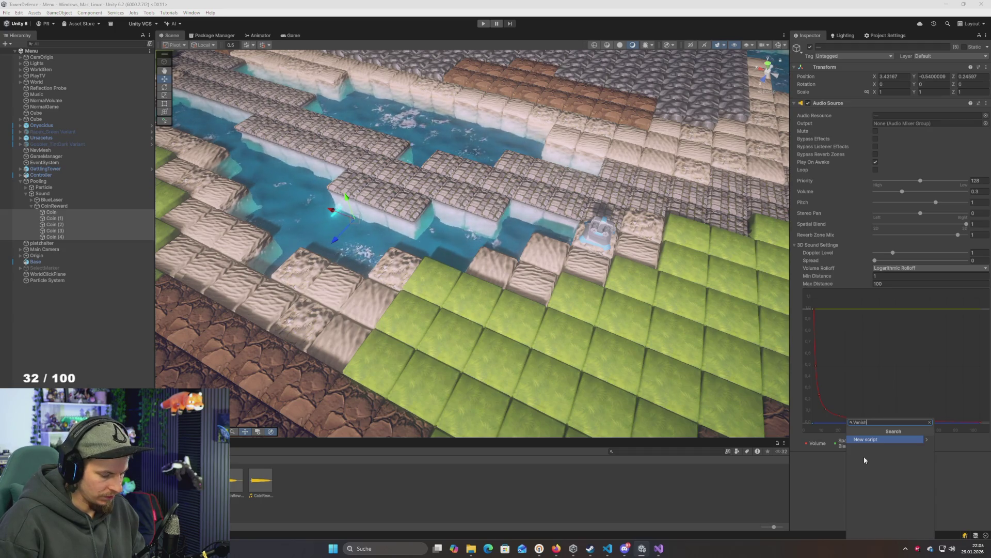
type("eley")
key("Return")
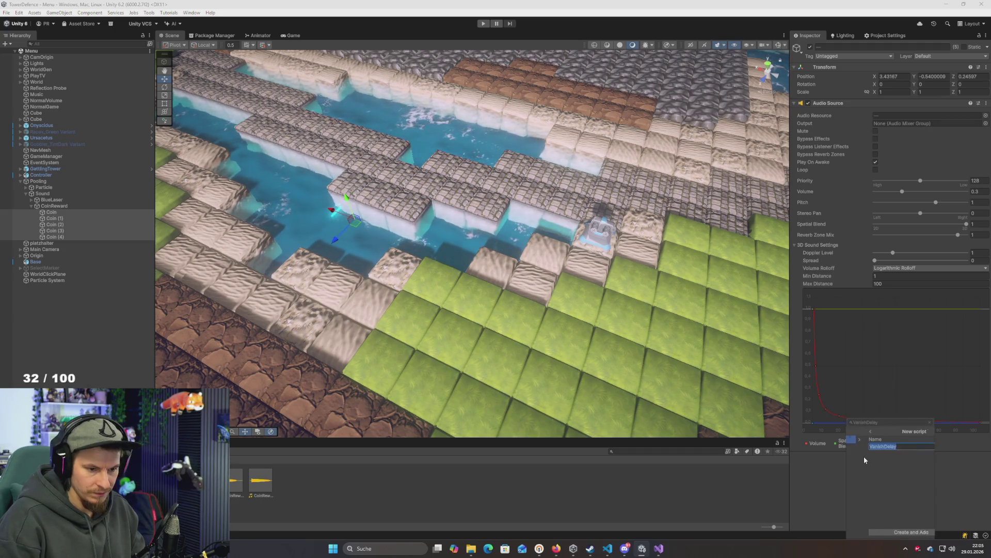
key("Return")
left_click(463, 373)
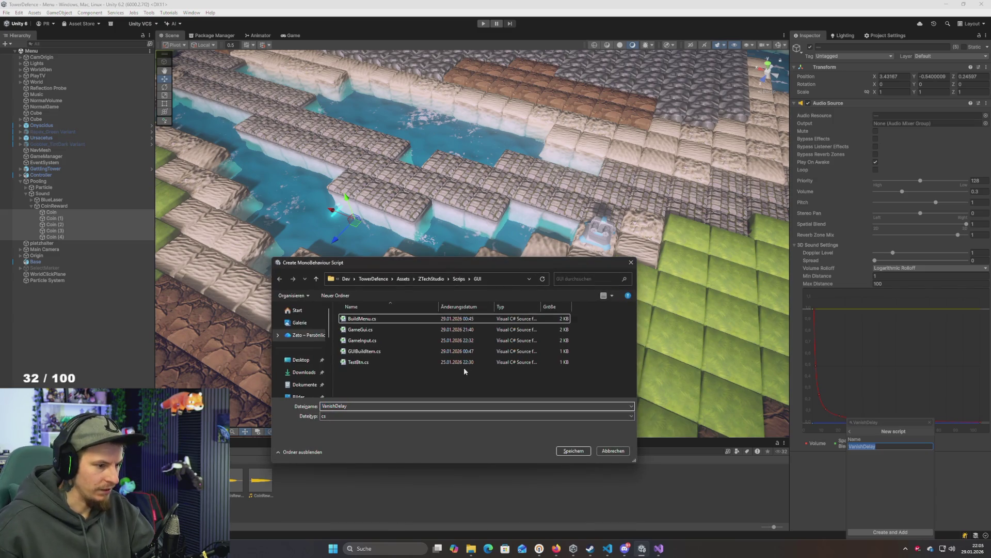
key("BackSpace")
key("Return")
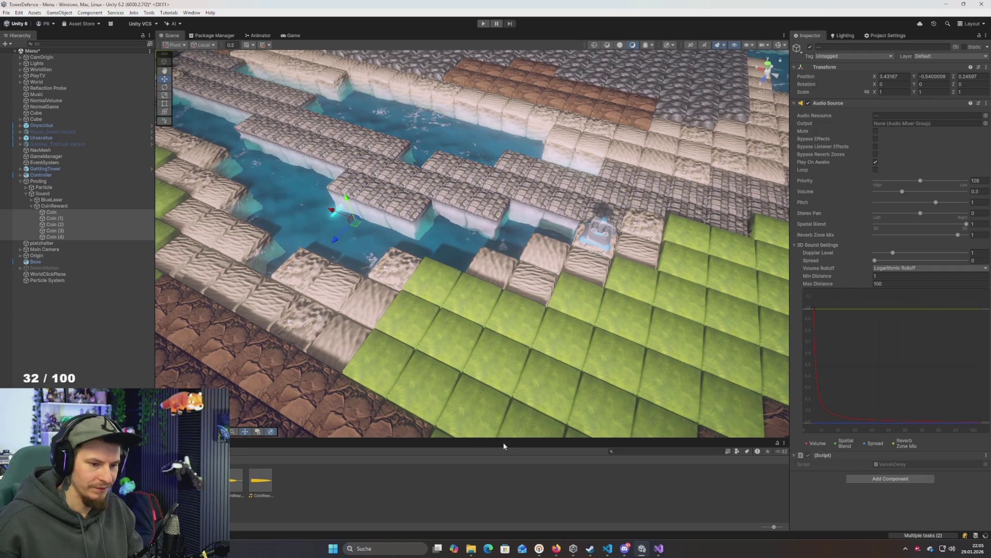
Open the VanishDelay script in Visual Studio for editing
key("alt+Tab")
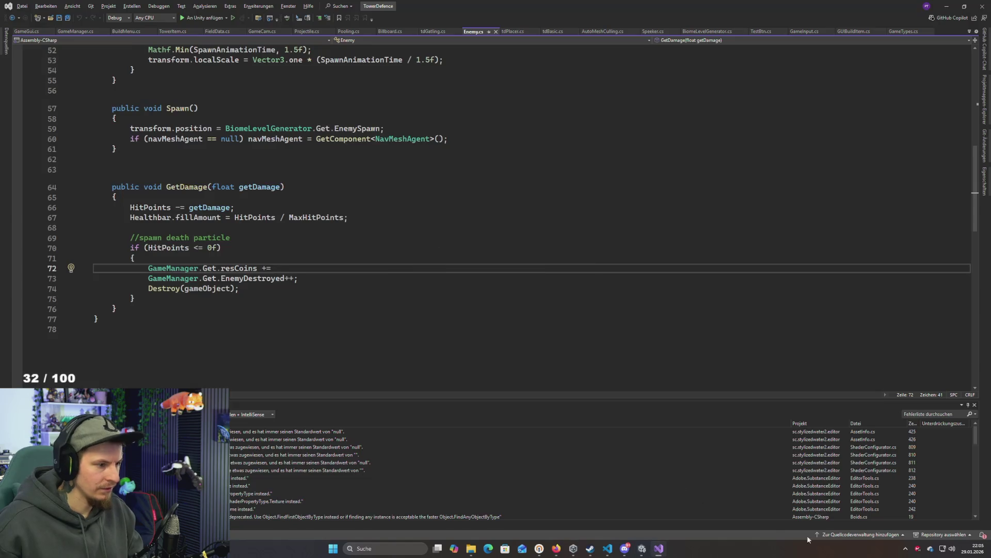
key("alt+Tab")
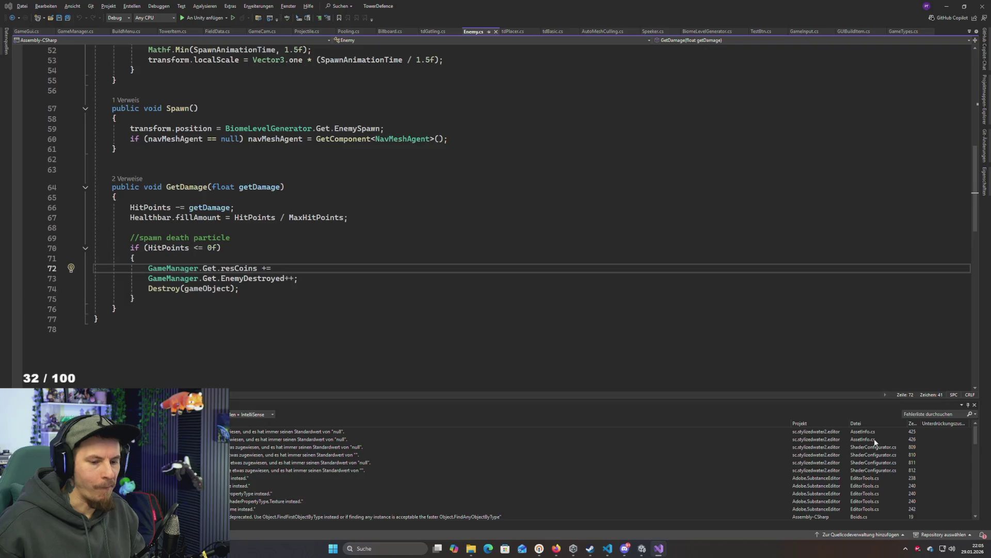
key("alt+Tab")
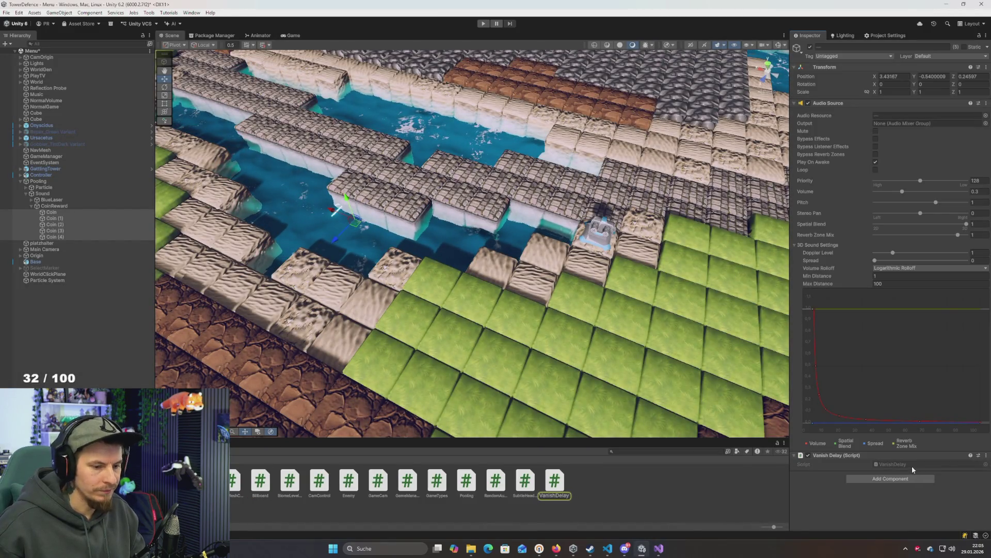
double_click(911, 465)
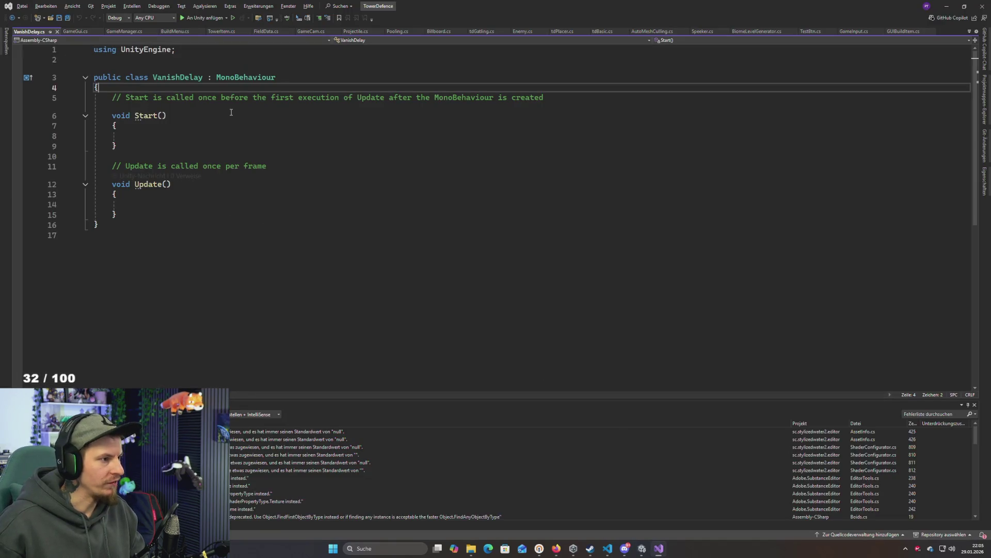
Declare a public float delay field and a private float _d field in VanishDelay
key("Return")
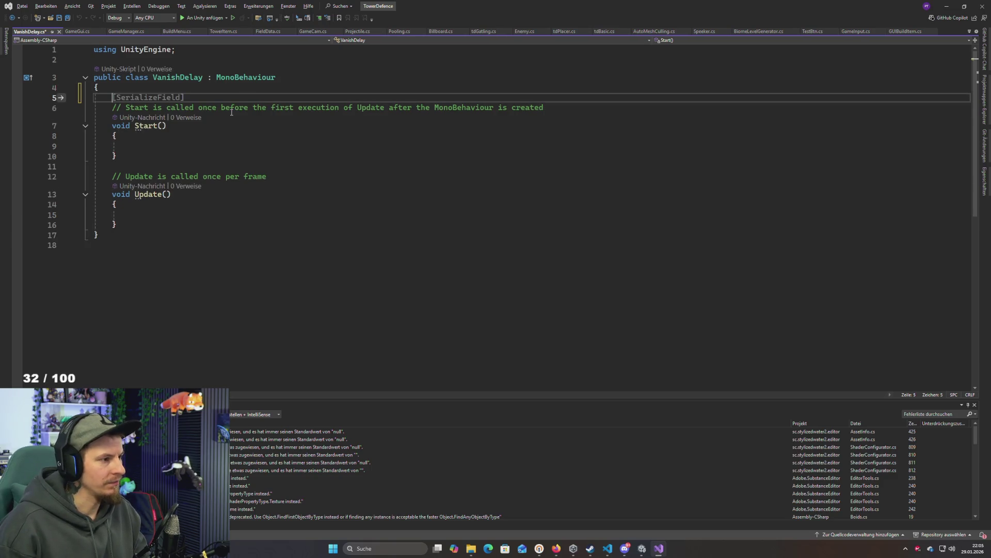
type("public fl")
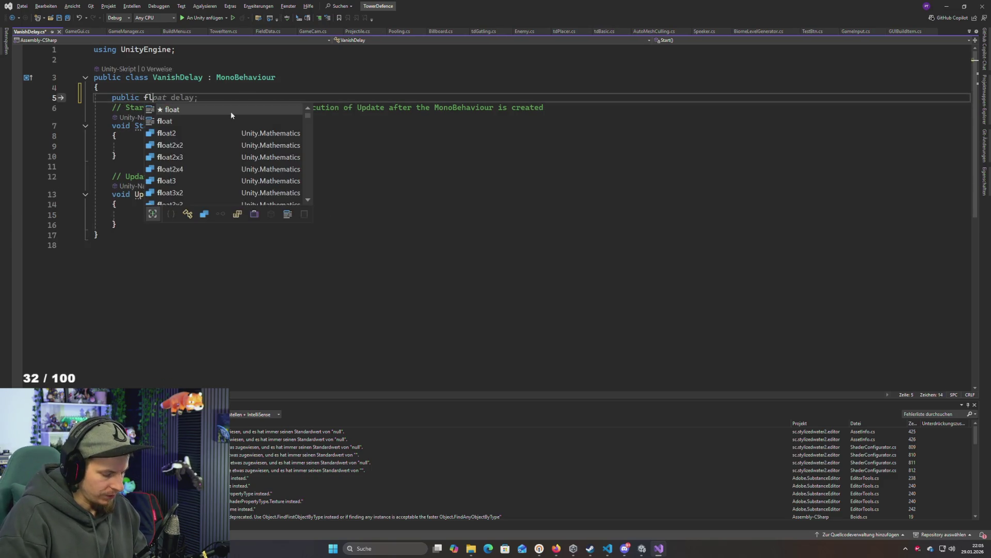
type("oat")
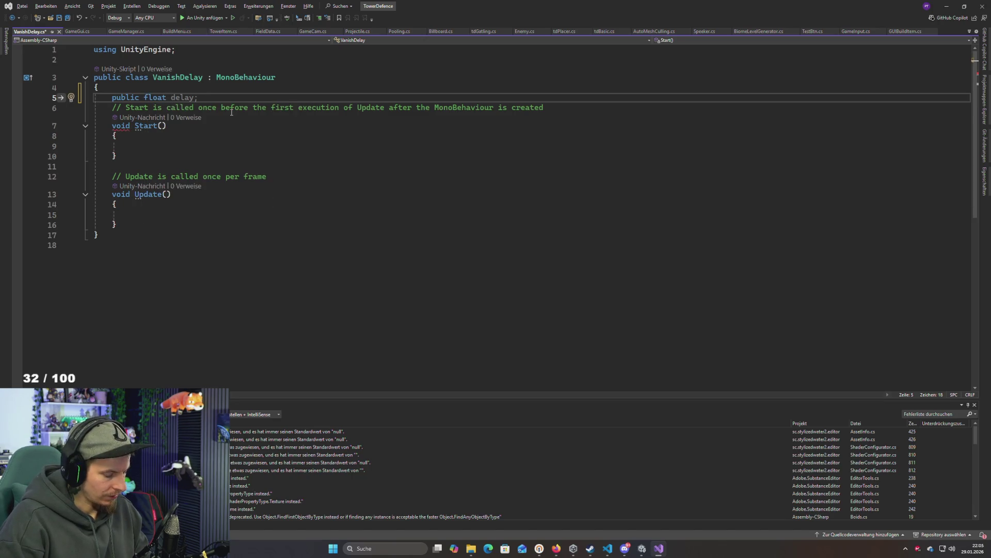
key("Tab")
key("Return")
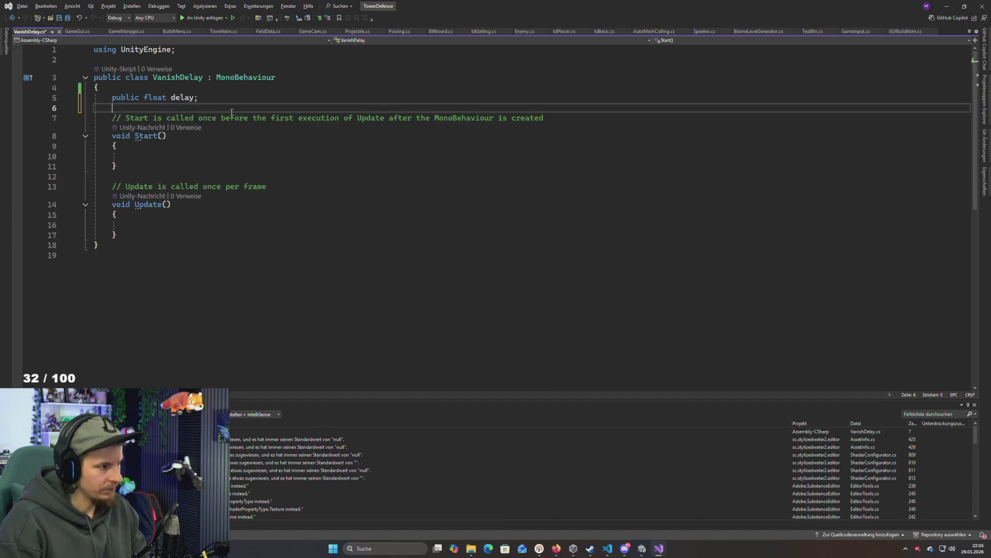
type("private fl")
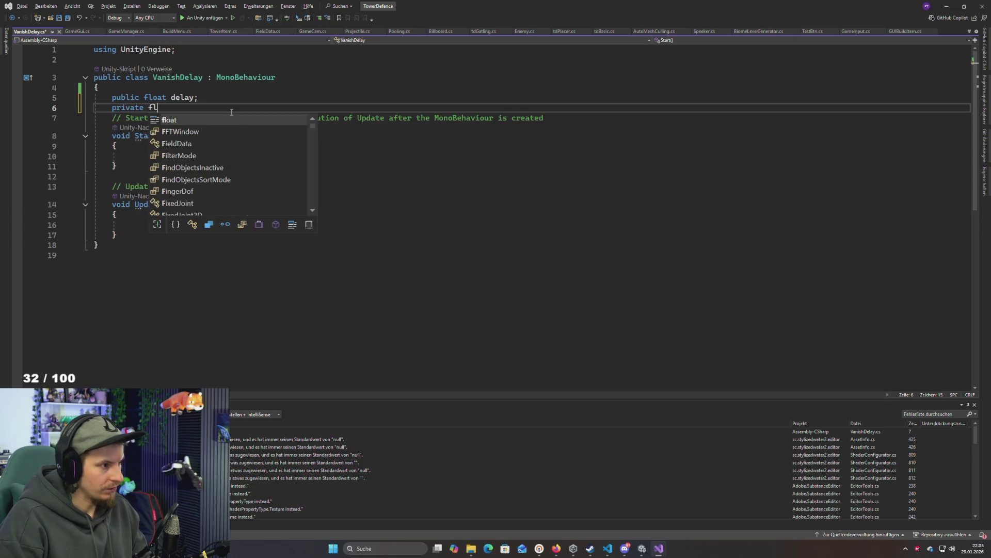
type("oat _d")
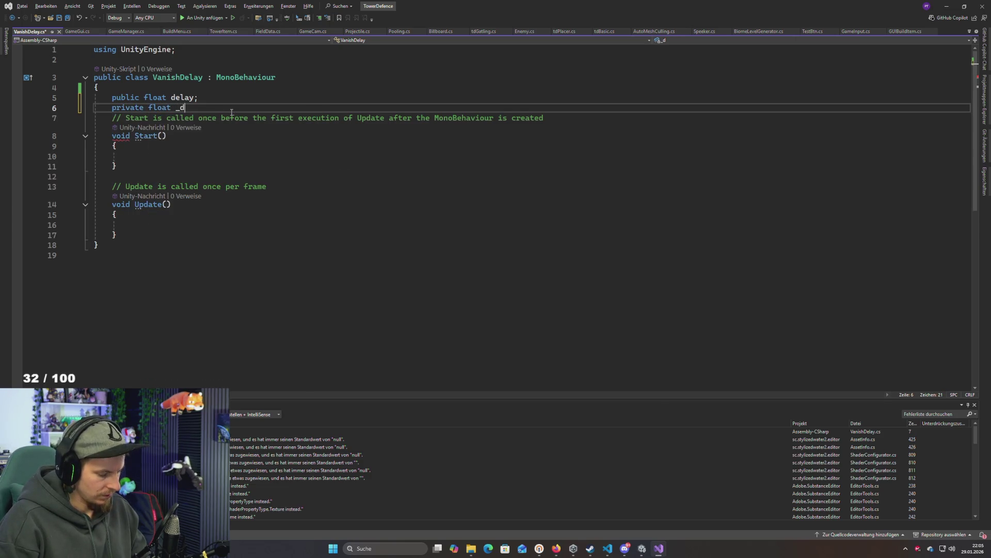
type(";")
key("Down")
key("Down")
key("Down")
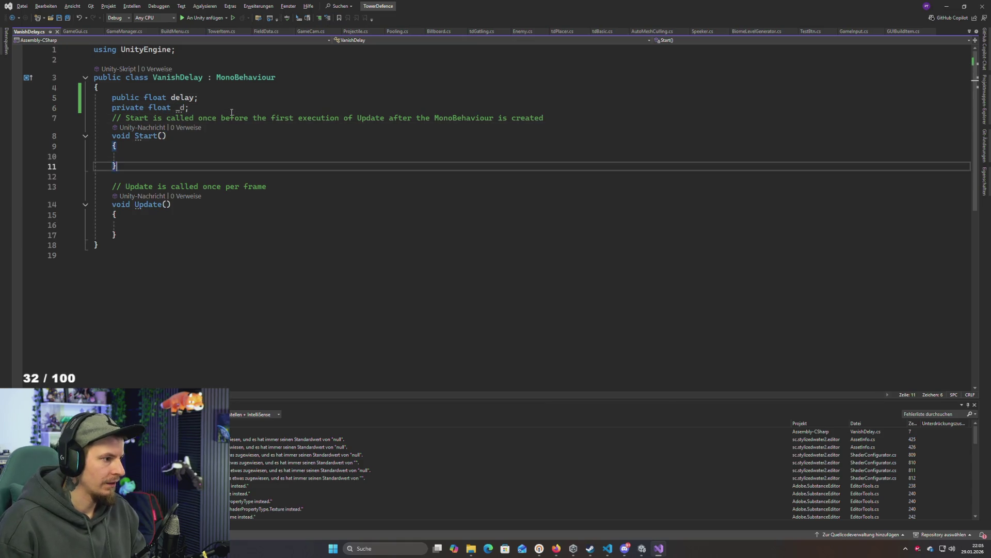
Replace the empty Start method with OnEnable setting _d = delay, and save the script
key("shift+Up")
key("shift+Up")
key("shift+Up")
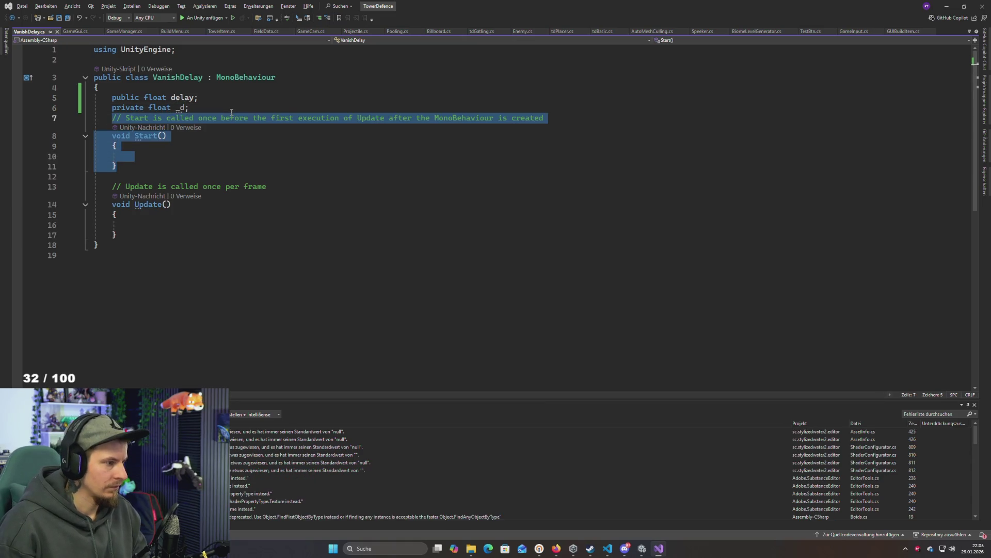
key("Down")
key("Up")
key("Up")
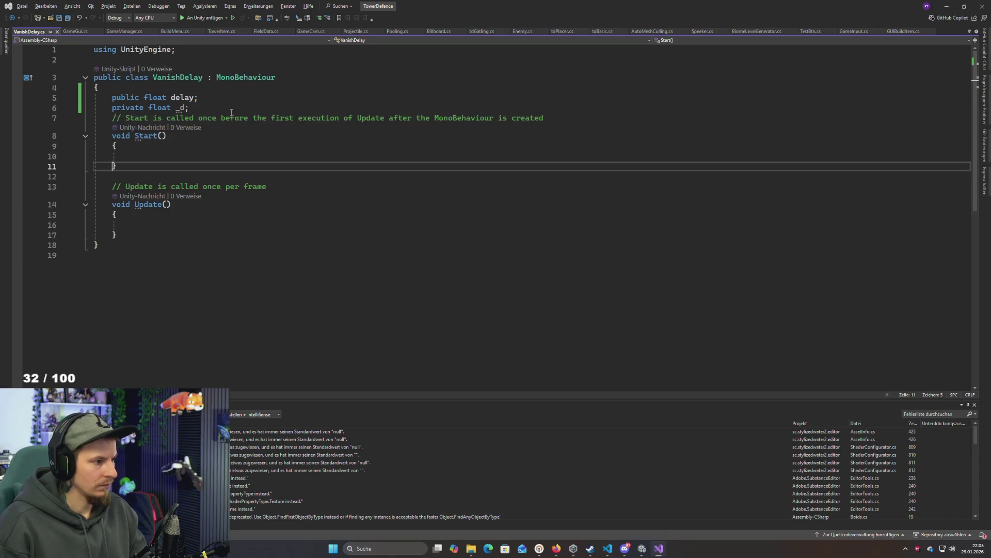
key("Down")
key("Up")
key("shift+Up")
key("shift+Up")
key("Down")
key("Down")
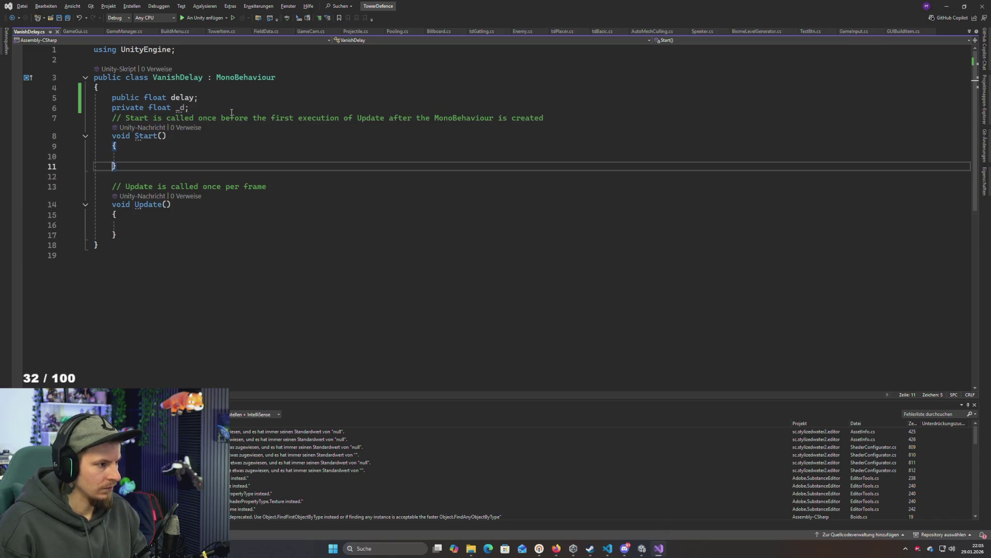
key("shift+Up")
key("shift+Up")
key("shift+Up")
key("BackSpace")
key("Return")
key("Return")
type("onenab")
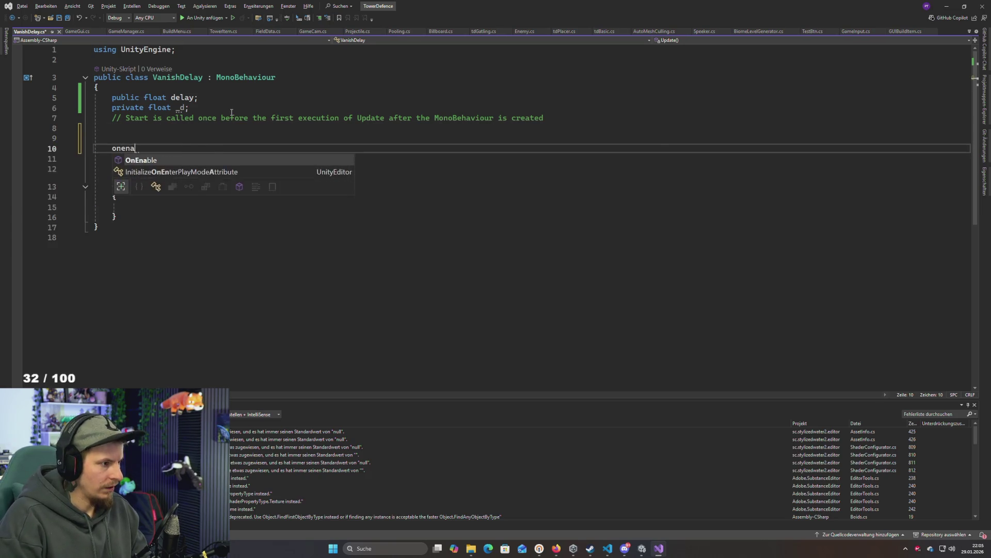
key("Tab")
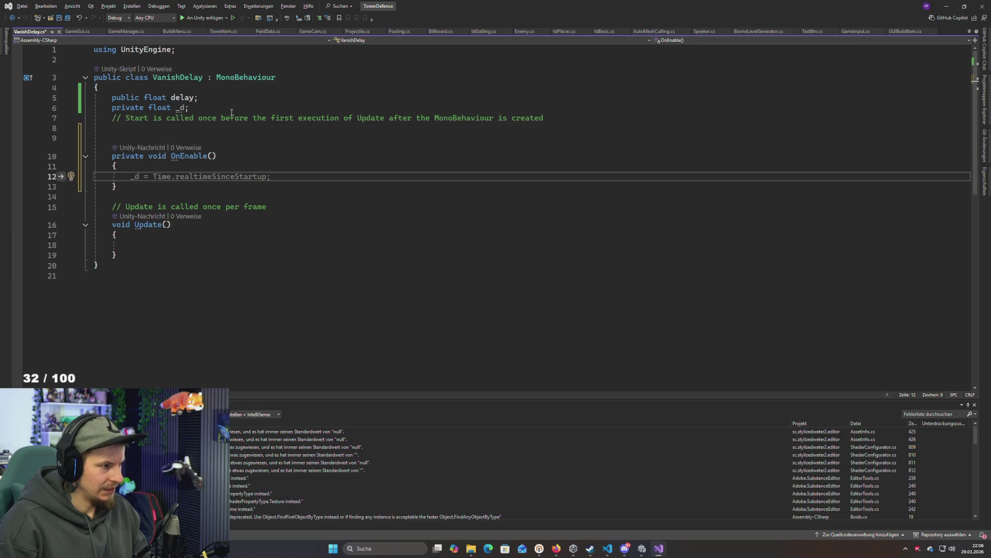
type("_d = d")
key("Tab")
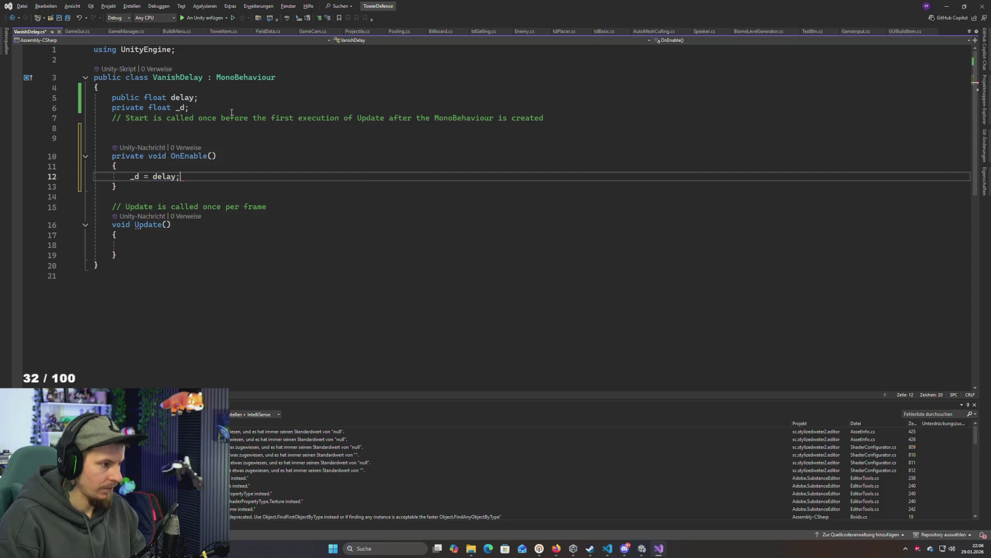
key("ctrl+s")
In Update, subtract Time.deltaTime from _d and call gameObject.SetActive(false) once _d <= 0
scroll(231, 112, "down", 1)
key("Down")
key("Down")
key("Down")
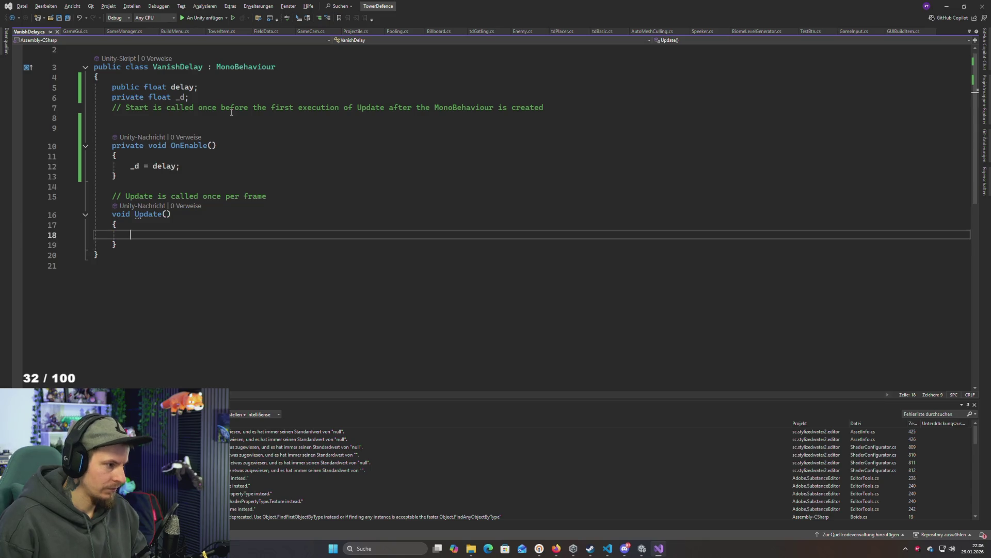
type("_d -")
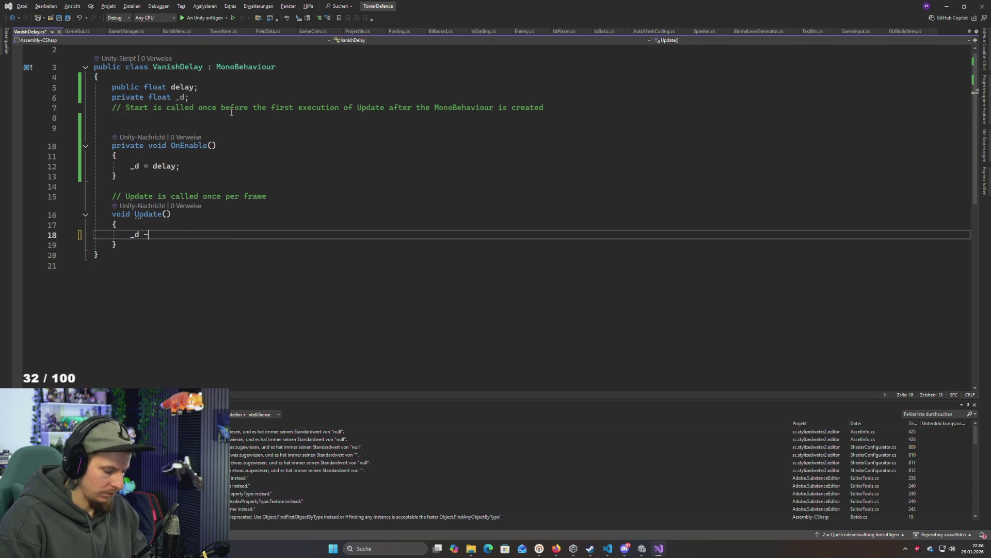
type("= Time.deltaTime;")
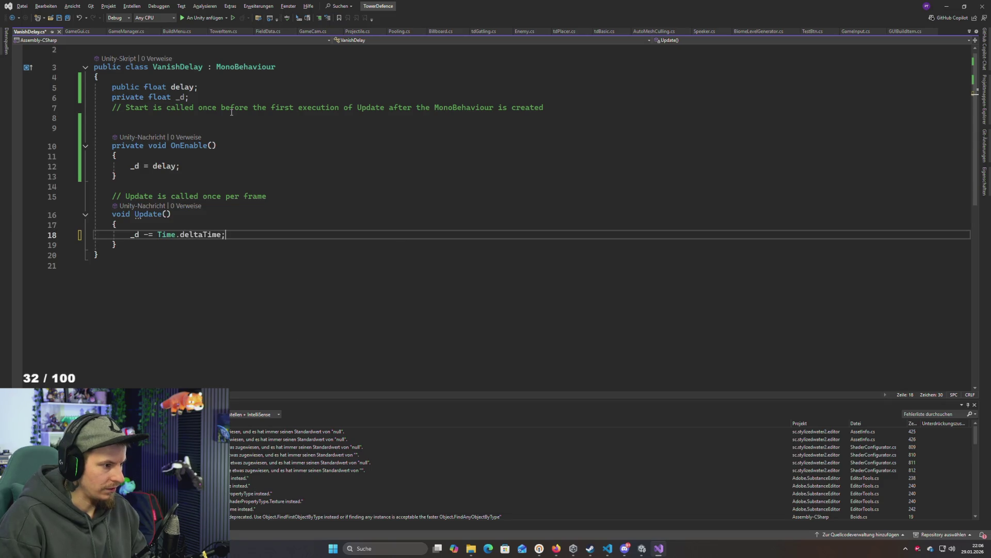
key("Return")
type("if(_")
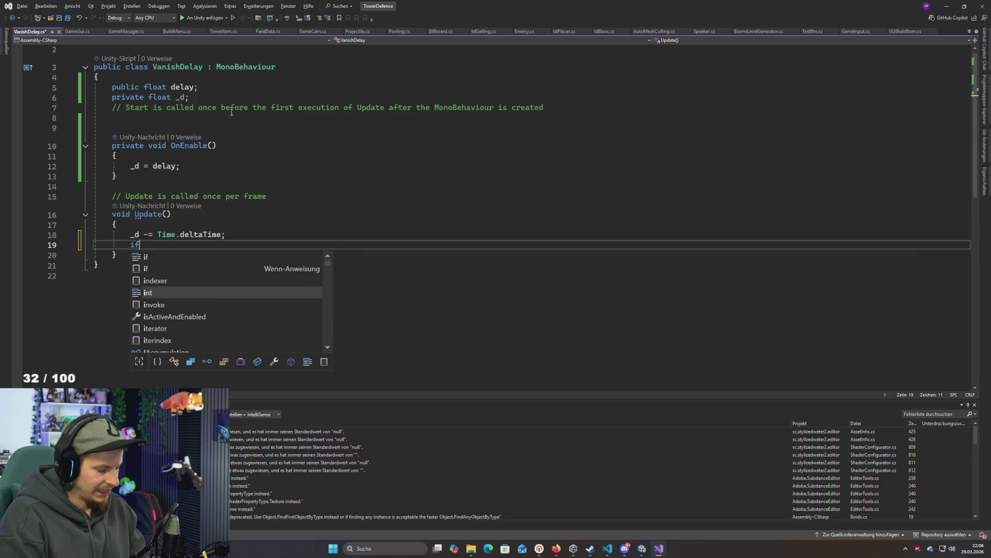
type("d")
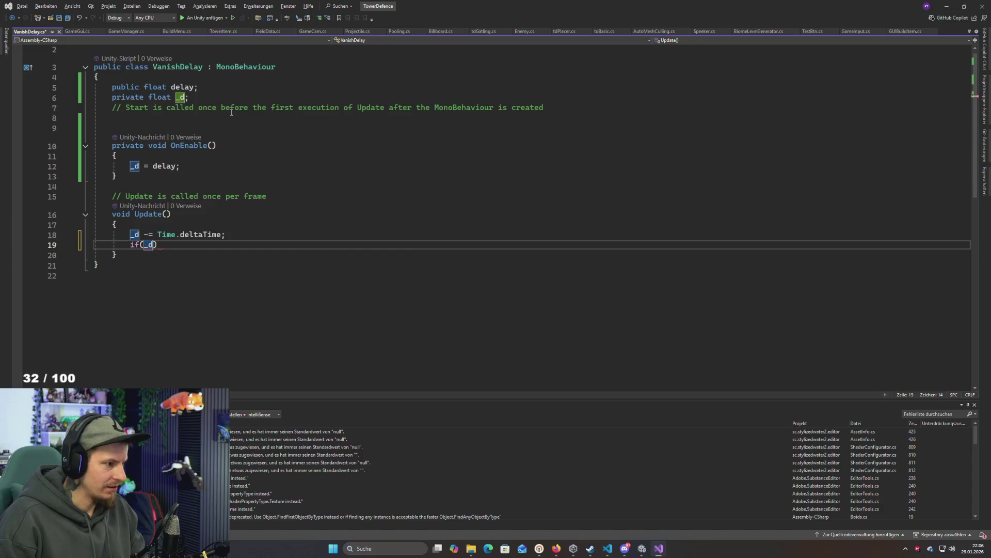
type("g")
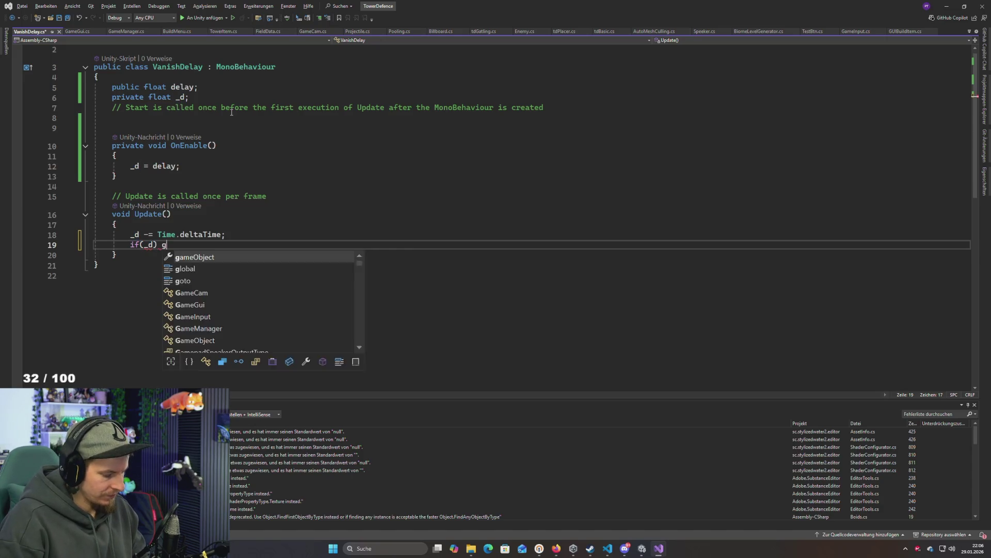
type("ame.")
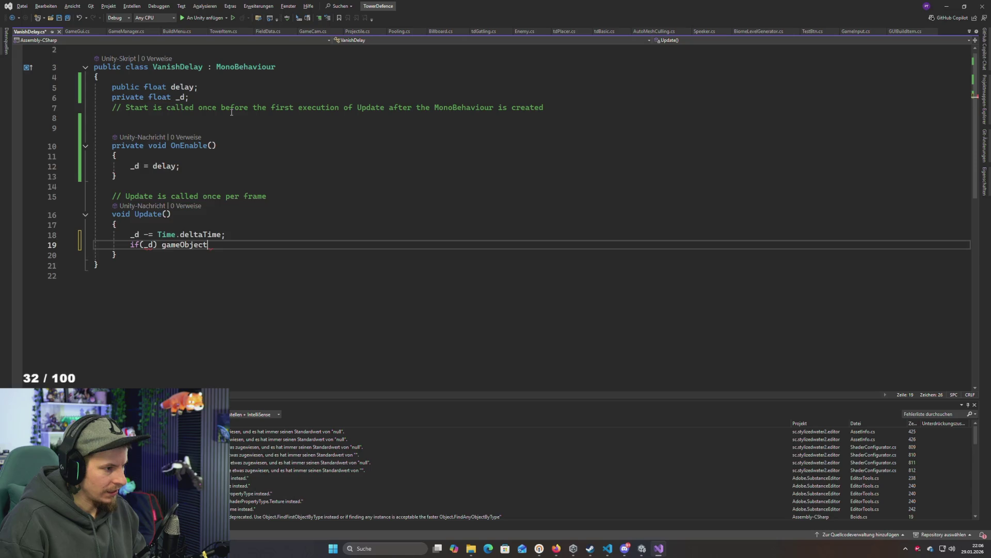
type("seta")
key("Tab")
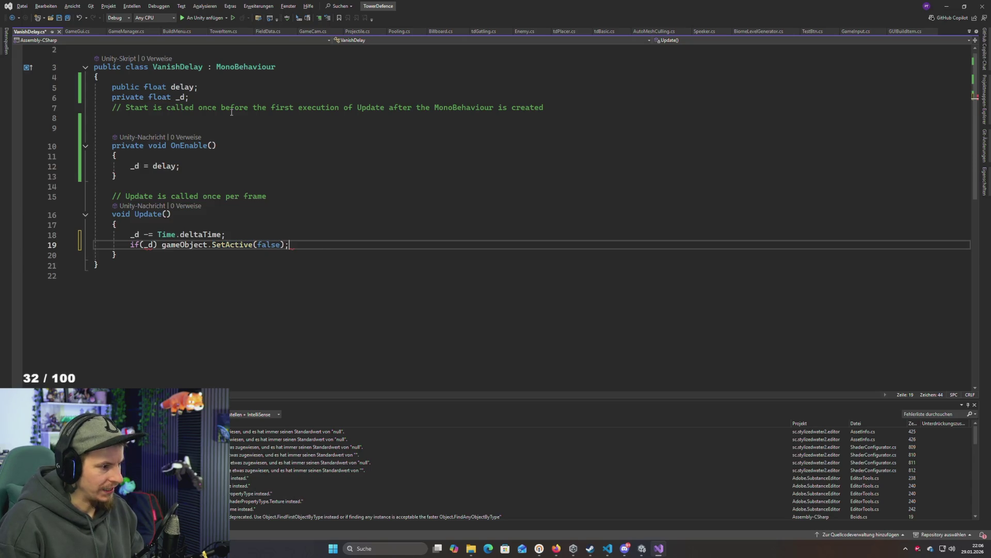
left_click(160, 244)
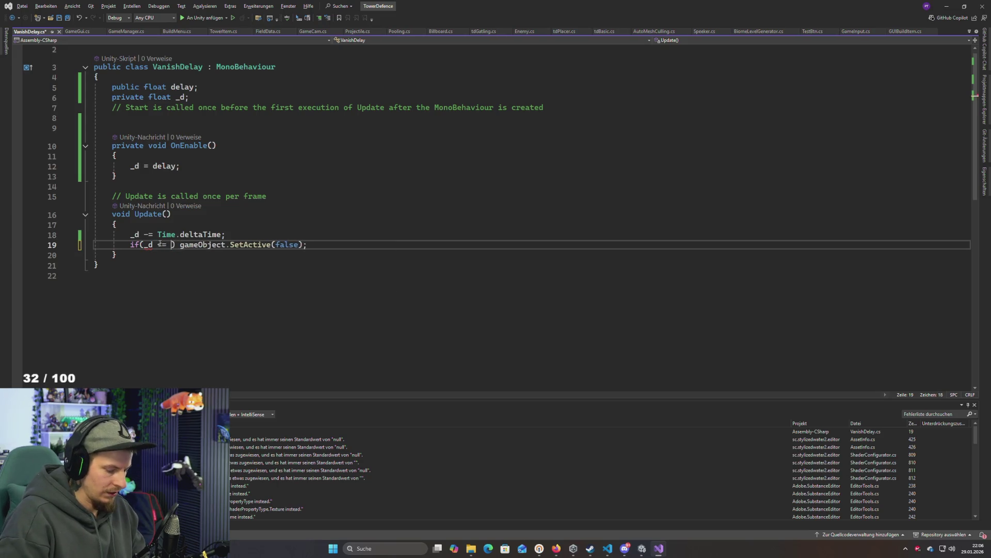
key("alt+Tab")
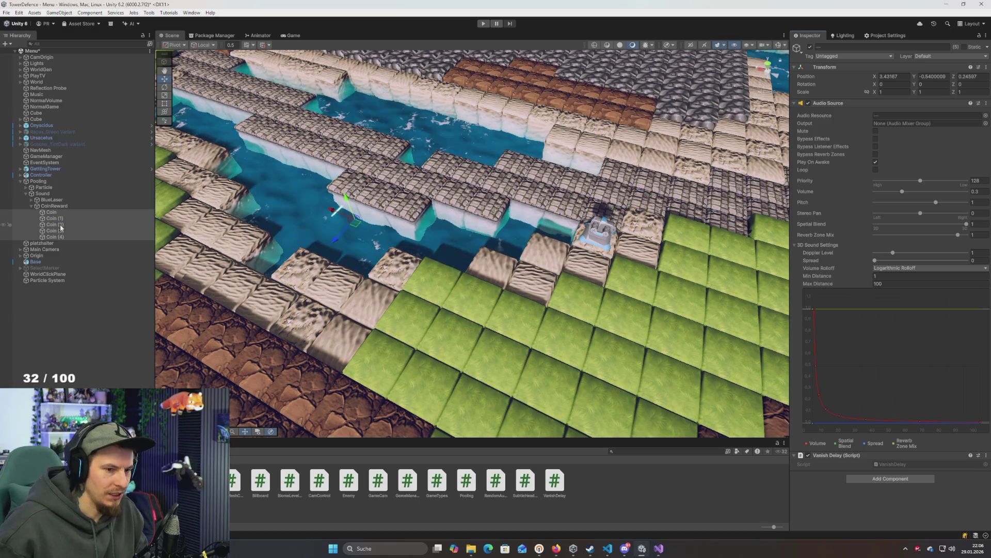
Set the Vanish Delay component's Delay field to 1 on the selected Coin sound objects
left_click(907, 472)
type("1")
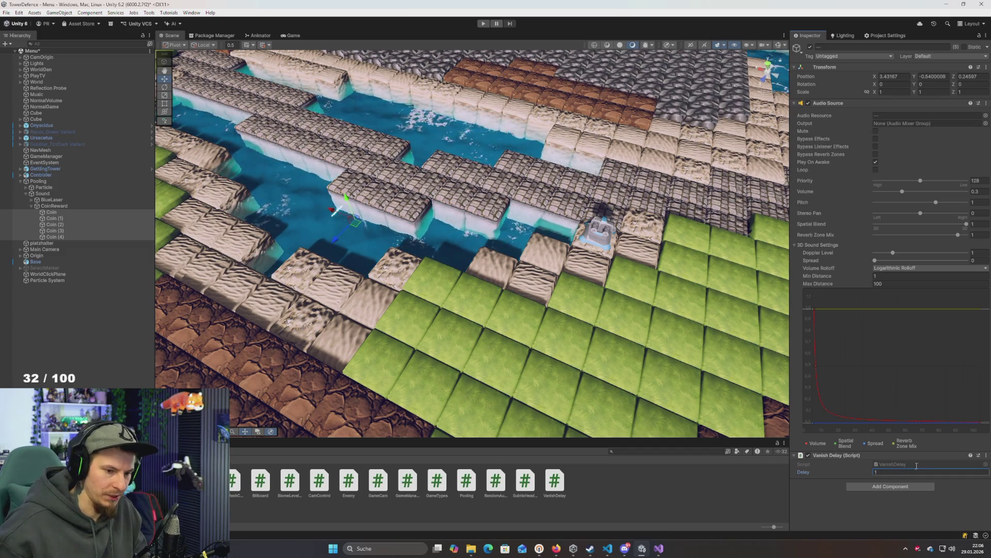
left_click(909, 472)
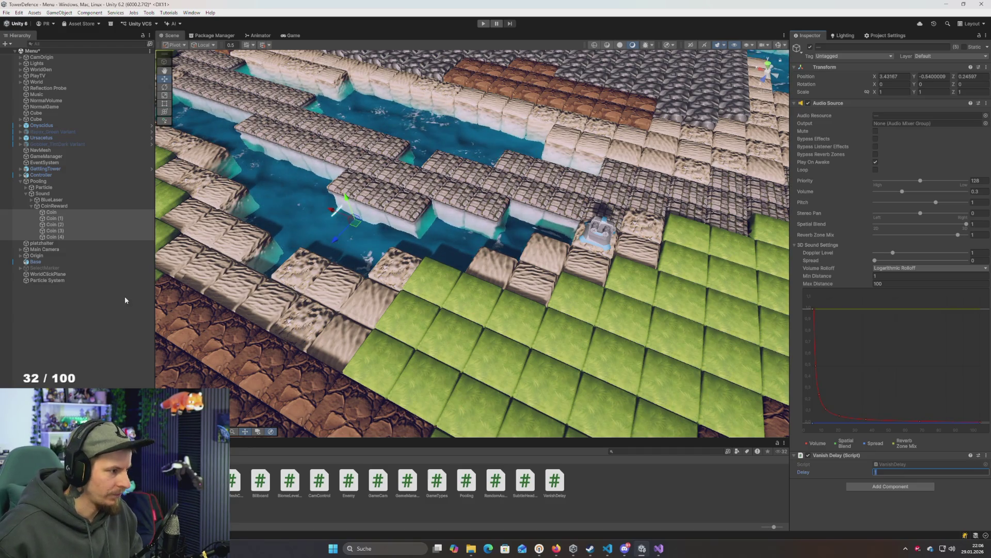
left_click(54, 213)
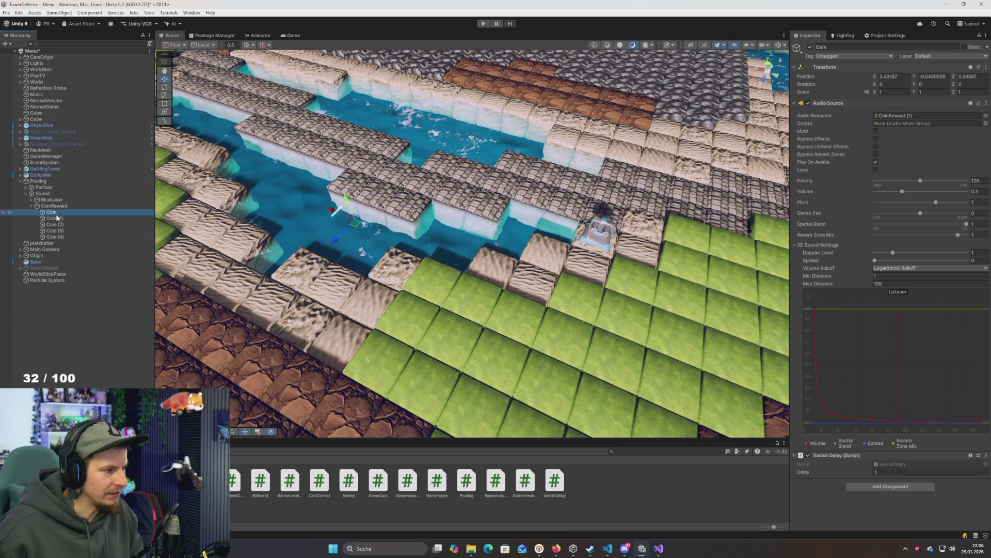
Expand the Pooling > Particle group and open its Hierarchy context menu to add a child
left_click(46, 189)
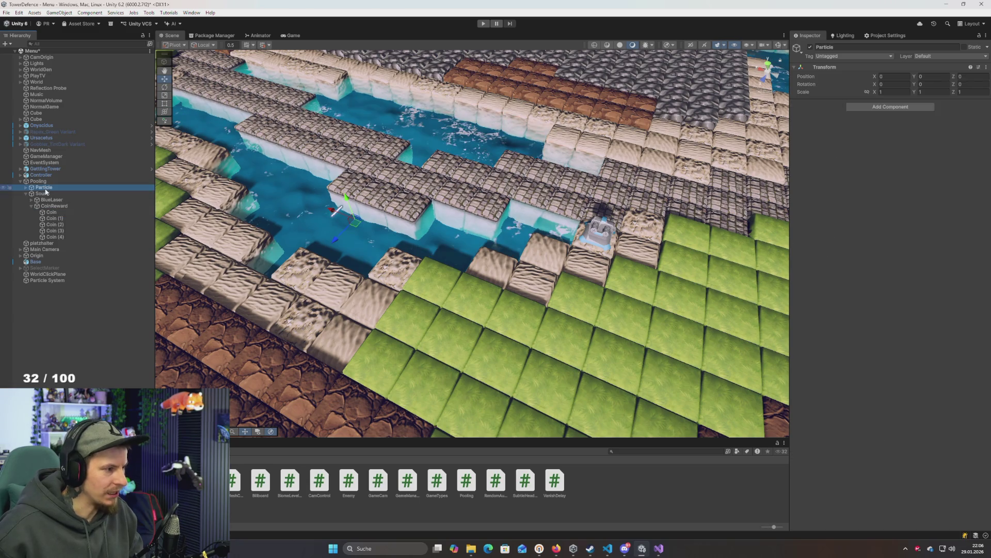
key("Right")
key("Right")
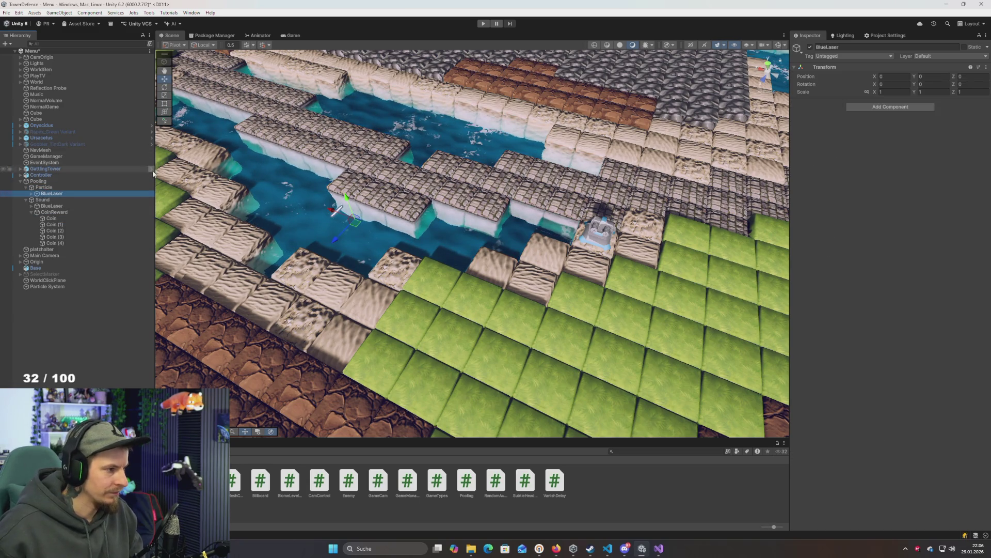
key("alt+Tab")
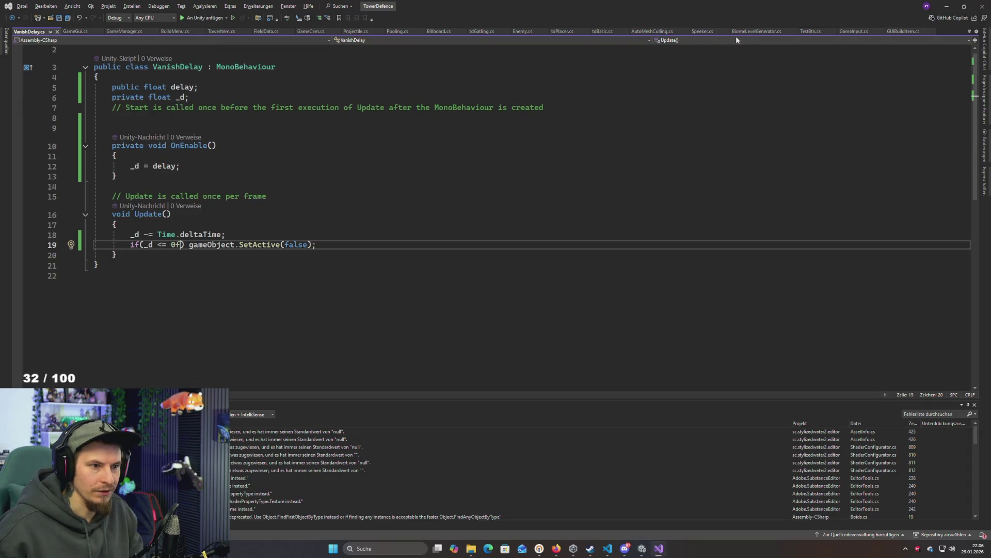
key("alt+Tab")
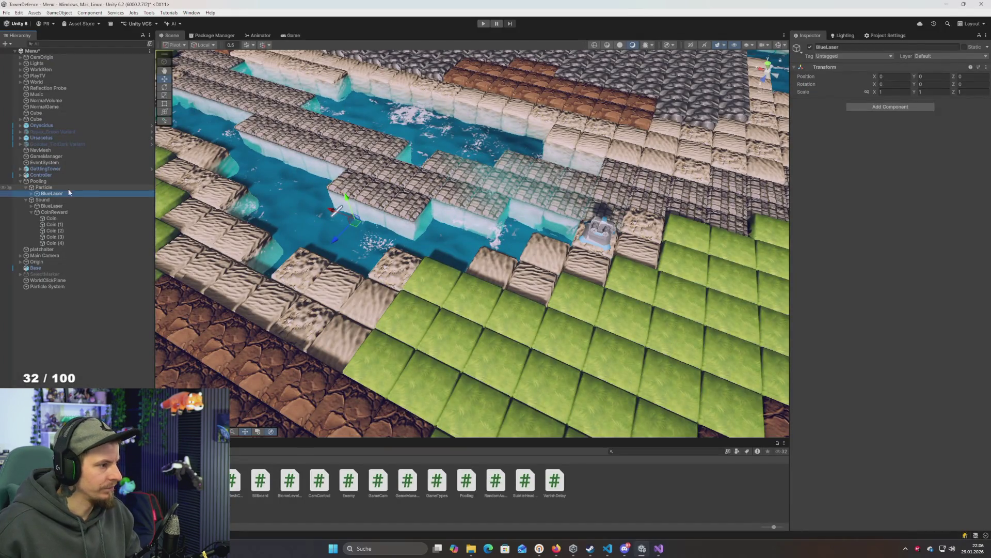
left_click(51, 189)
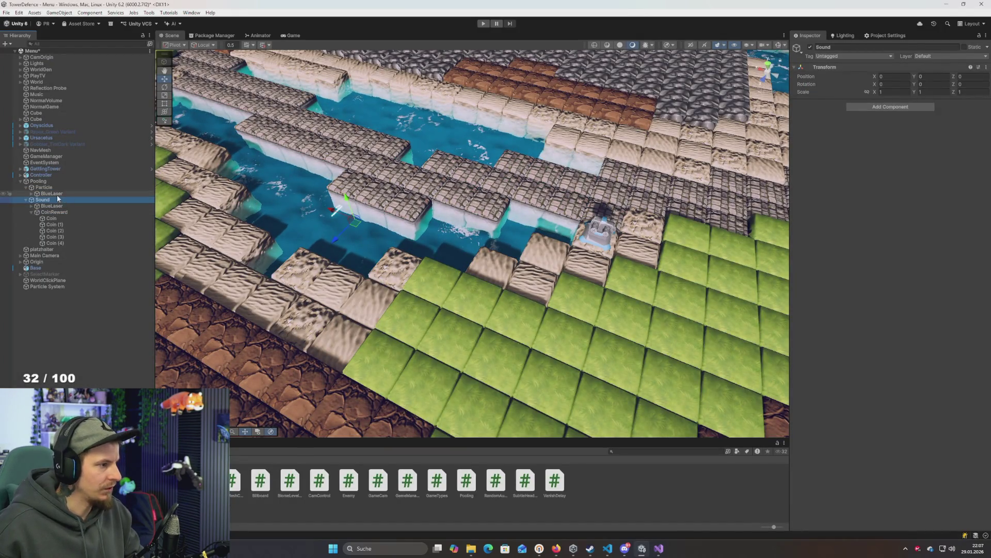
right_click(51, 193)
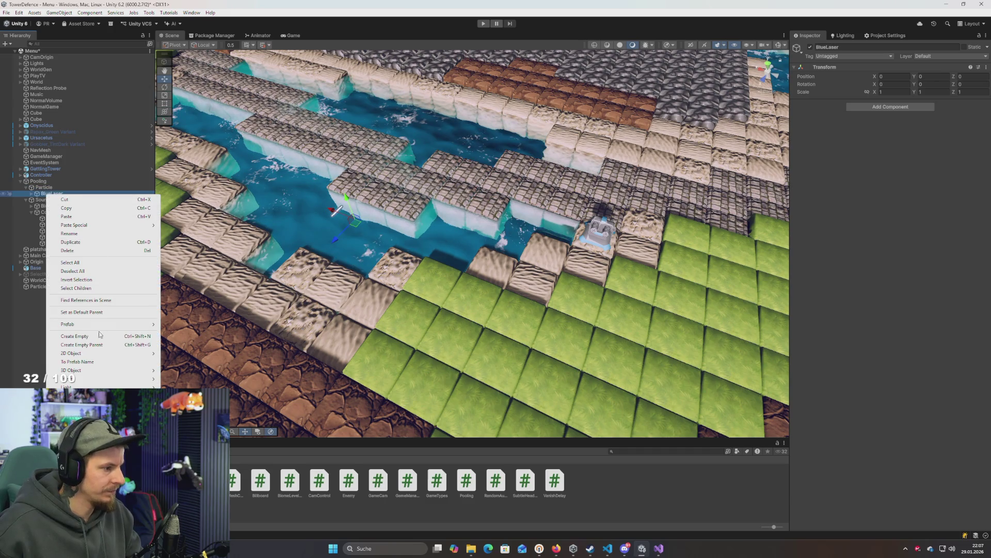
Create an empty object named CoinReward and place it under the Particle group
left_click(90, 336)
type("CoinReward")
key("Return")
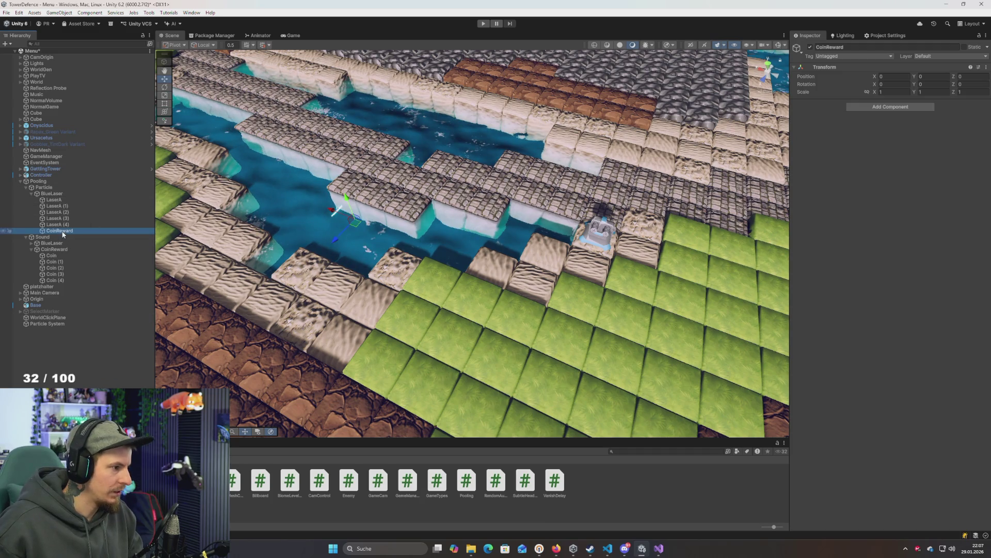
left_click_drag(49, 191, 47, 186)
left_click(52, 194)
key("Down")
key("Up")
key("Left")
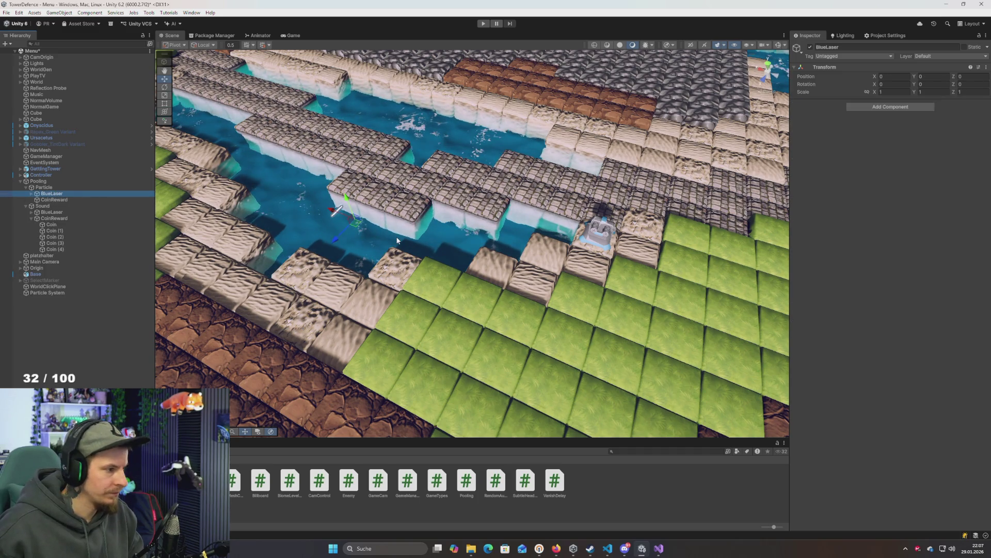
Rename the Particle System to CoinRewardParticle, nest it under CoinReward, and duplicate it
left_click(54, 293)
left_click(55, 293)
type("CoinReward")
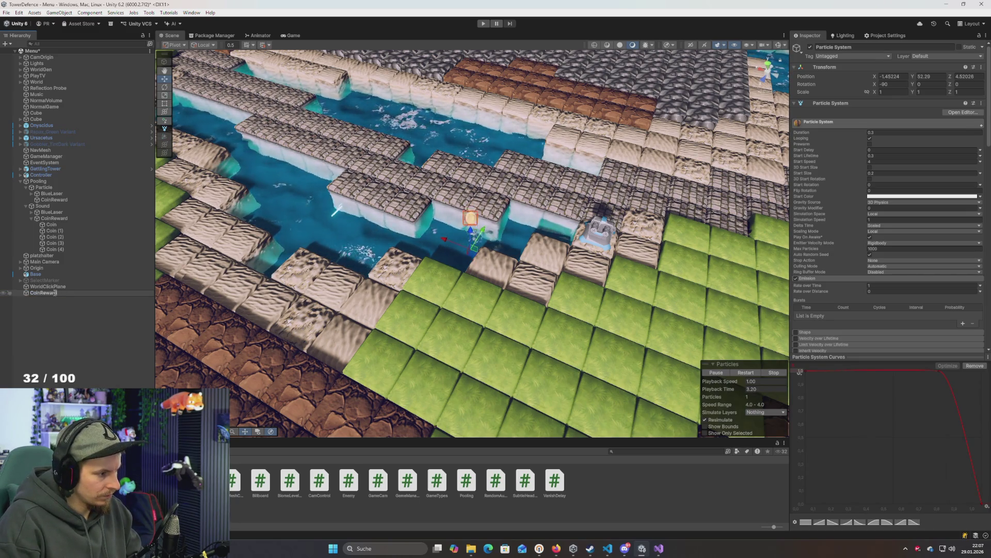
type("Particle")
key("Return")
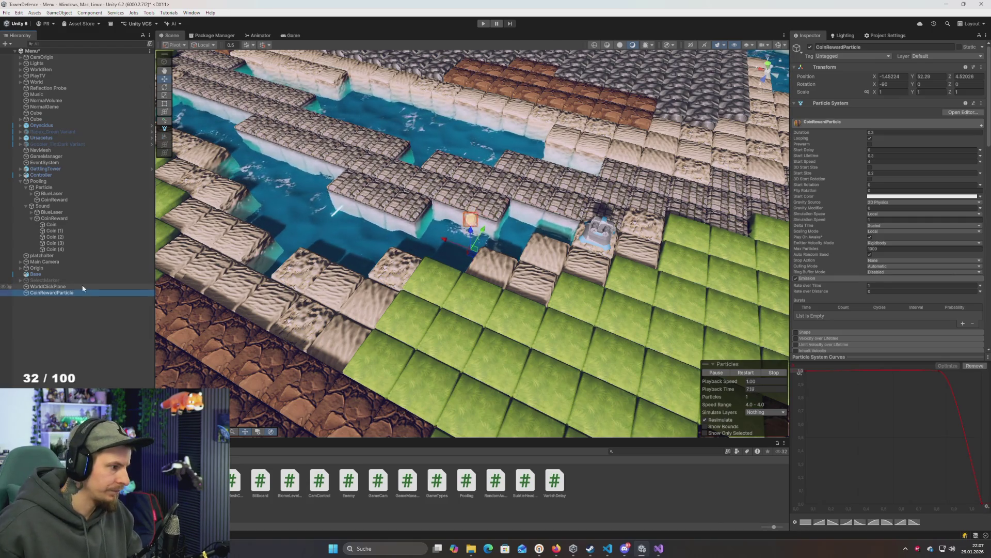
left_click_drag(55, 196, 54, 199)
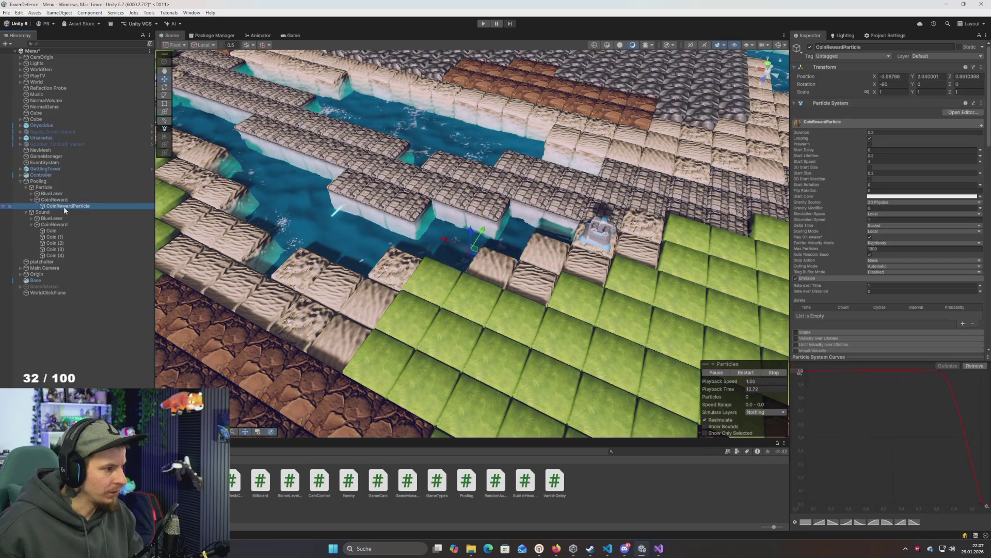
key("ctrl+d")
key("ctrl+d")
key("ctrl+d")
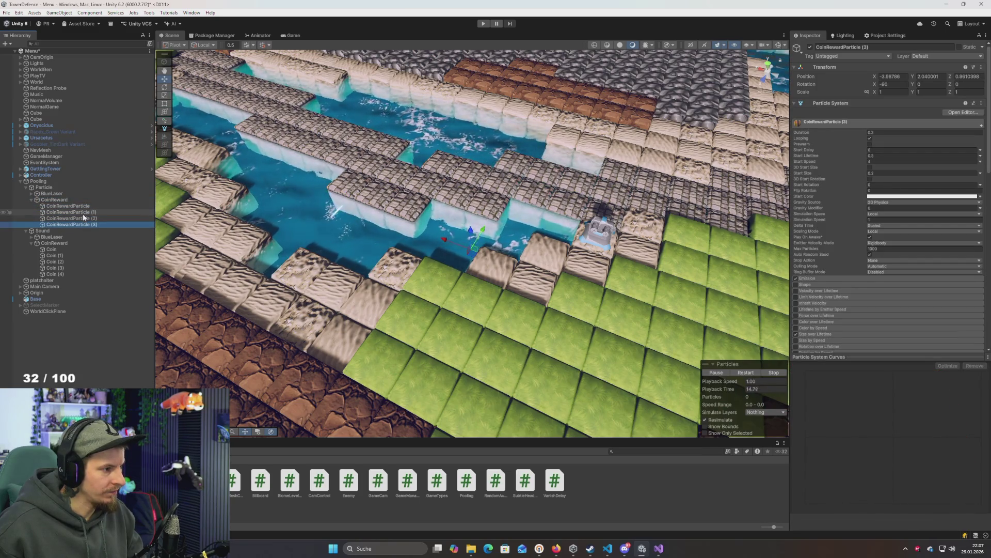
Make a fifth CoinRewardParticle copy and select all five copies
key("ctrl+d")
left_click(81, 206, "shift")
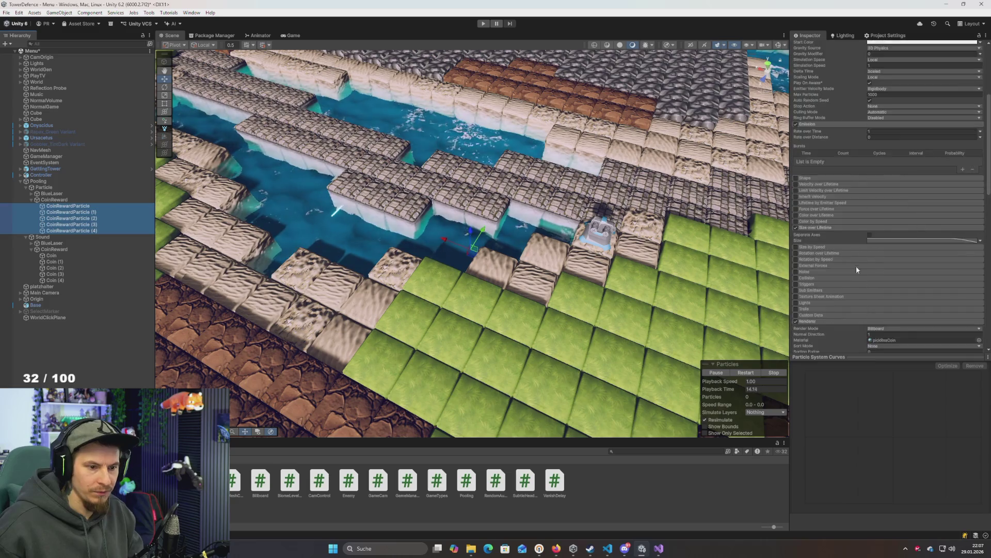
scroll(856, 269, "down", 10)
scroll(855, 274, "down", 2)
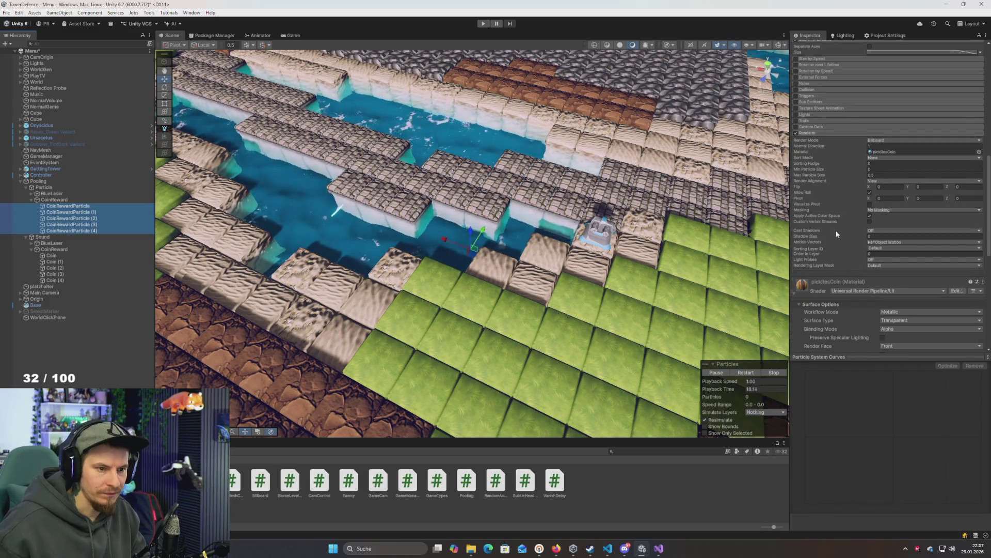
scroll(854, 234, "down", 5)
scroll(854, 234, "down", 2)
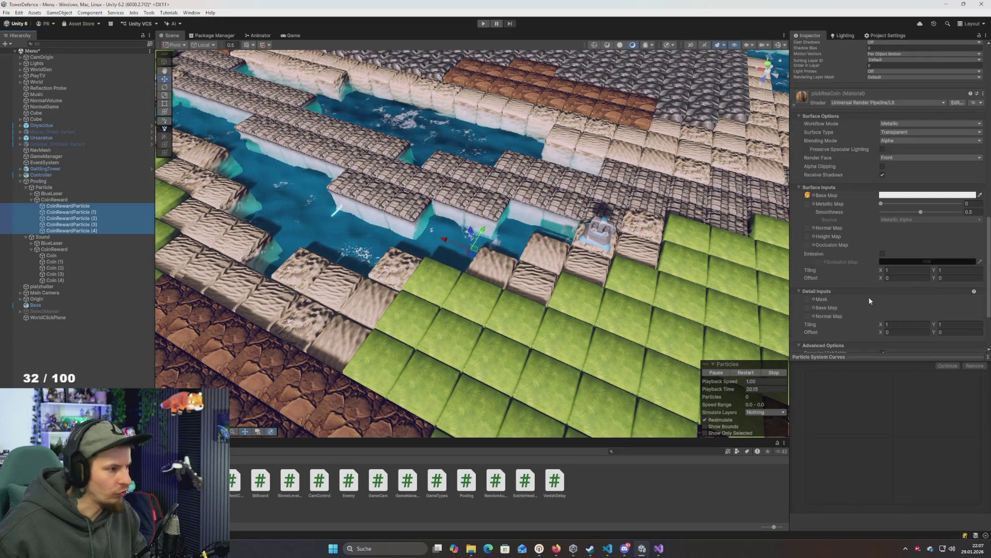
scroll(878, 307, "down", 3)
Add the Vanish Delay script with Delay 1 to all five copies and save the scene
left_click(899, 344)
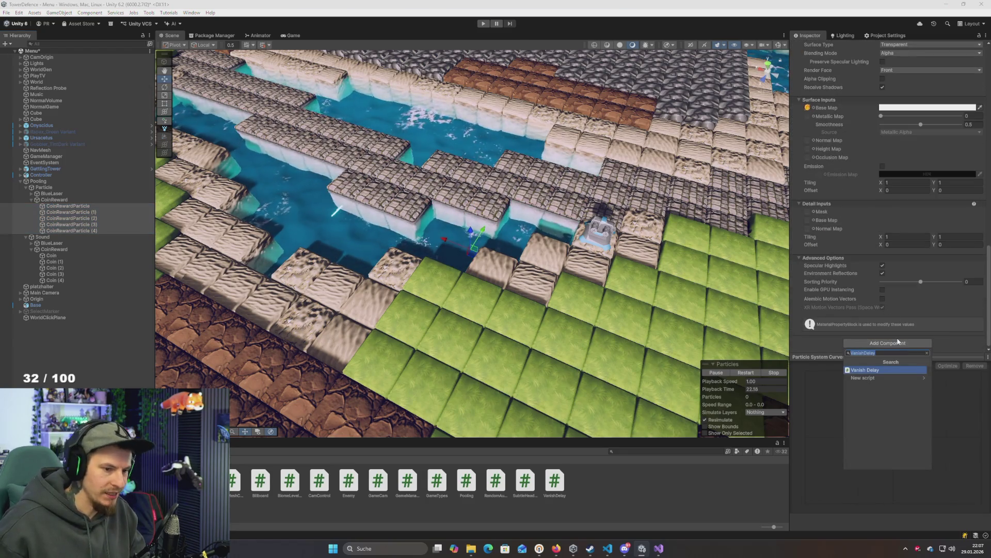
key("Return")
scroll(897, 289, "up", 6)
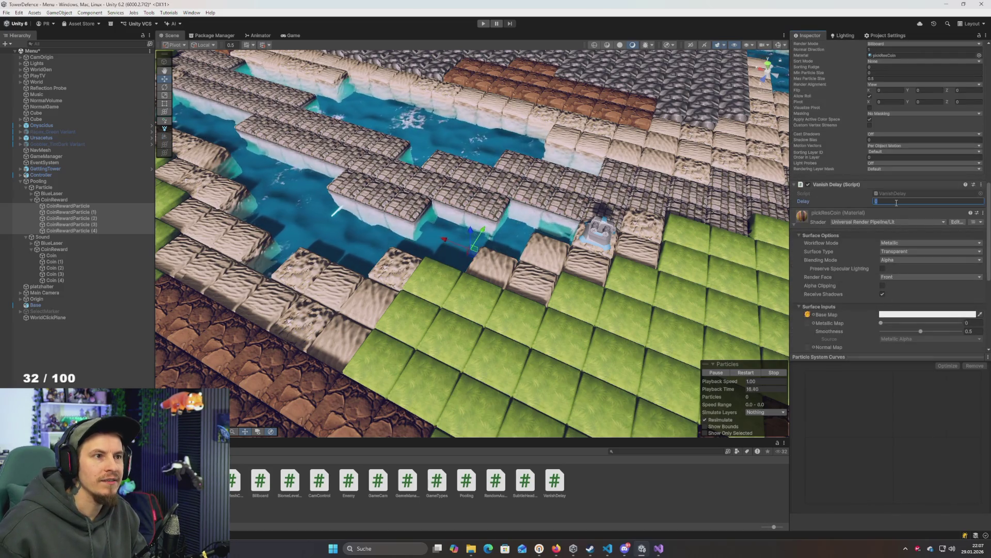
type("1")
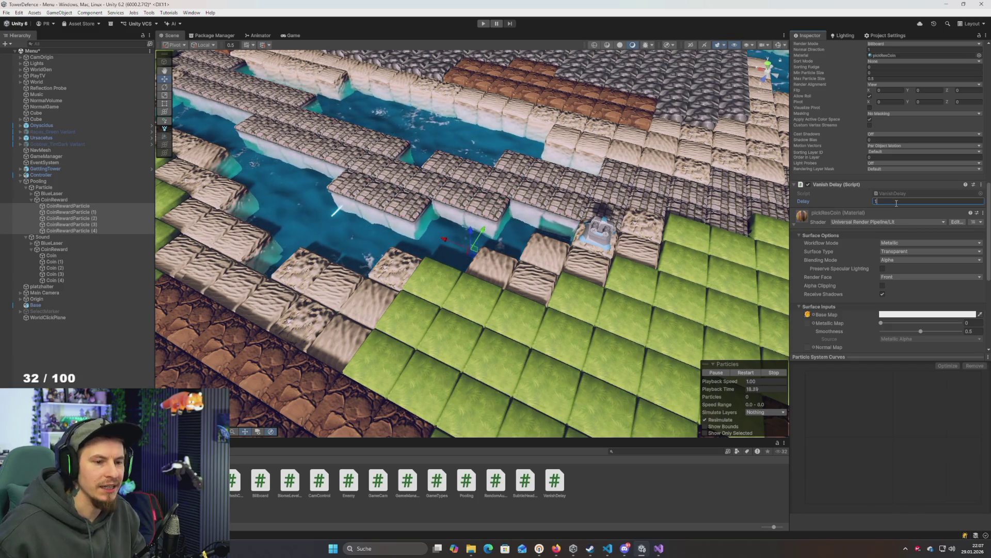
key("ctrl+s")
scroll(835, 206, "up", 15)
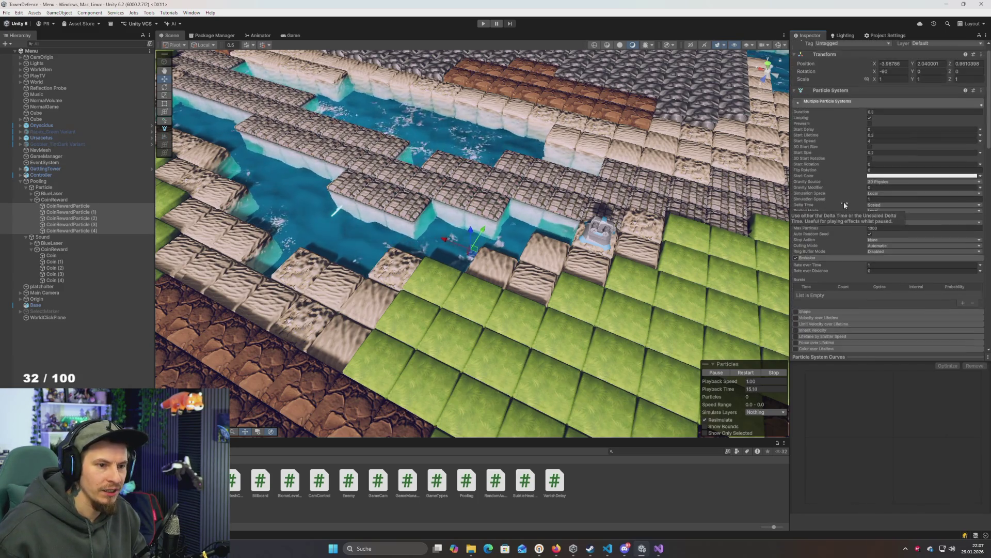
Enable Prewarm on the CoinRewardParticle particle systems
left_click(870, 136)
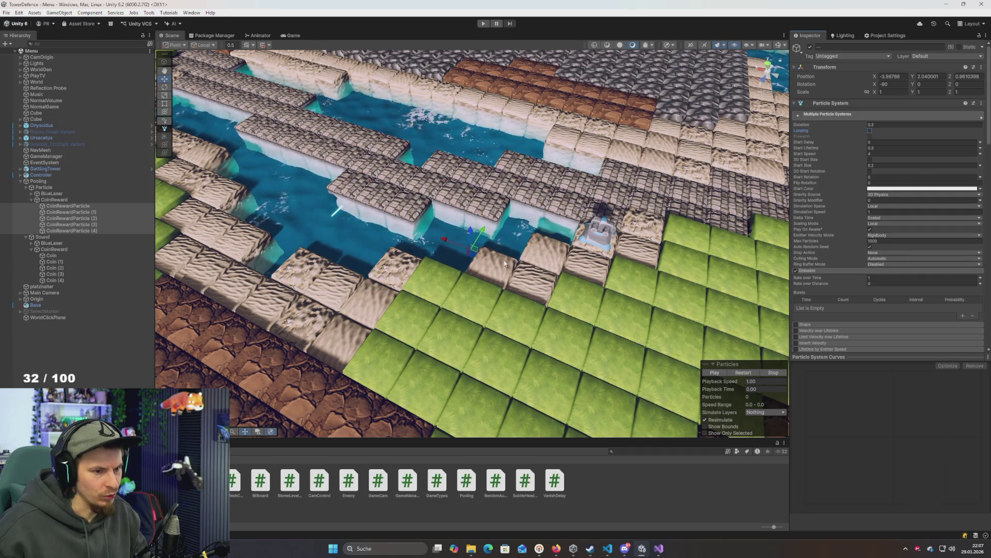
scroll(878, 253, "down", 10)
scroll(850, 255, "down", 8)
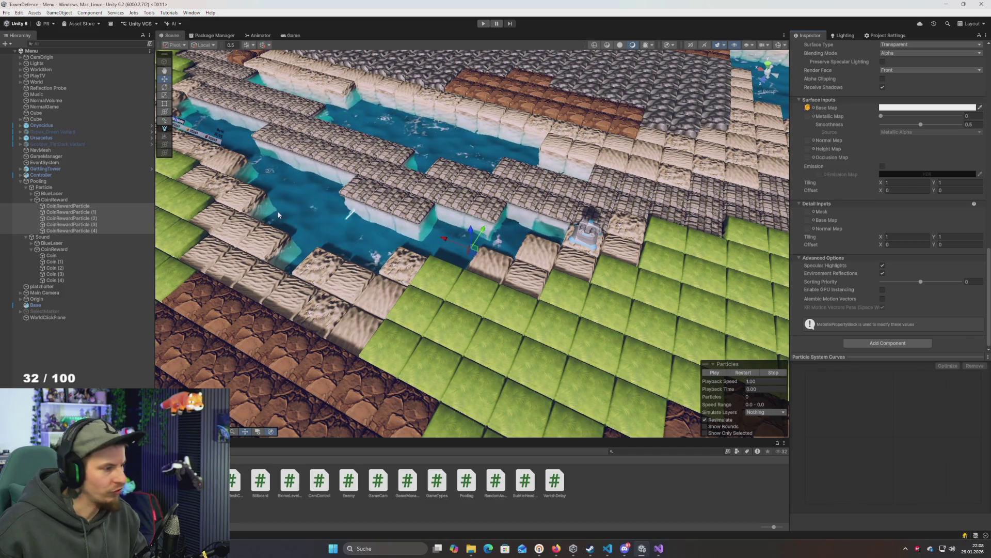
Select the first CoinRewardParticle and bring up the Enemy script in Visual Studio
left_click(219, 203)
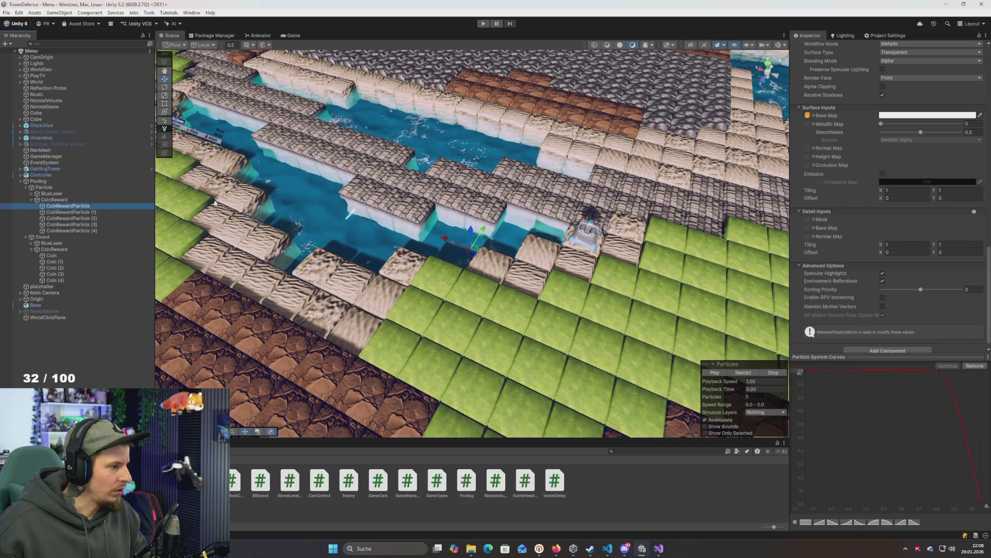
key("alt+Tab")
left_click(271, 221)
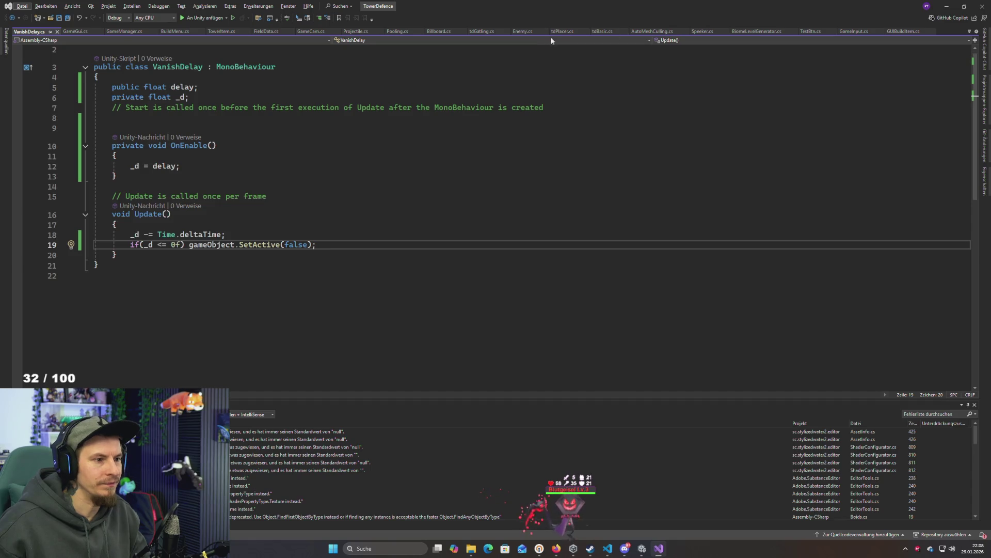
left_click(523, 32)
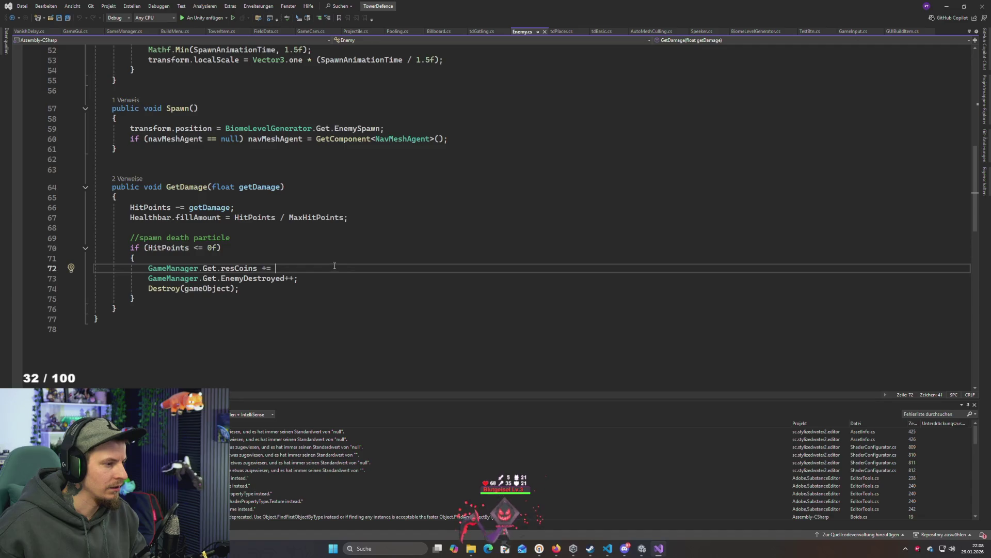
Complete the death-branch line as 'resCoins += coinReward;'
type("cop")
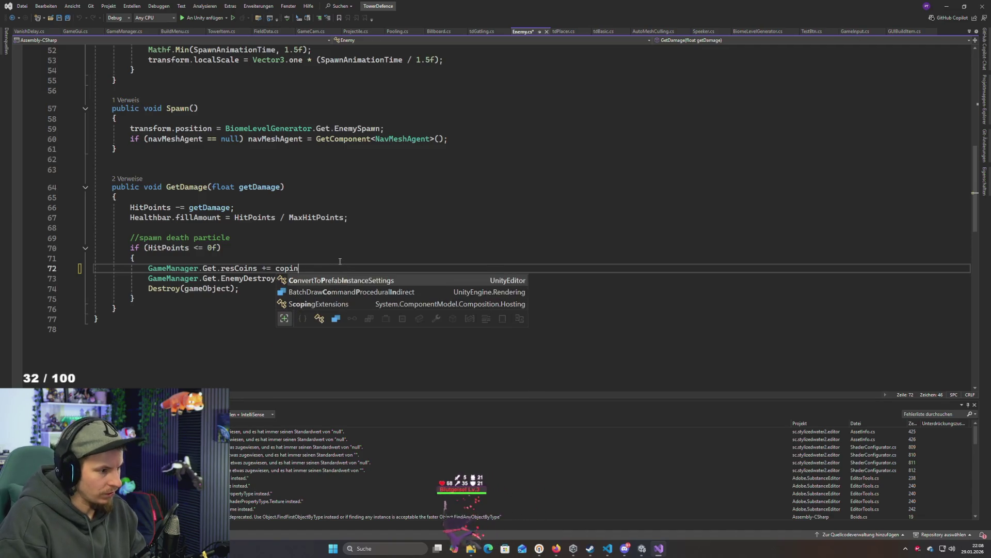
key("BackSpace")
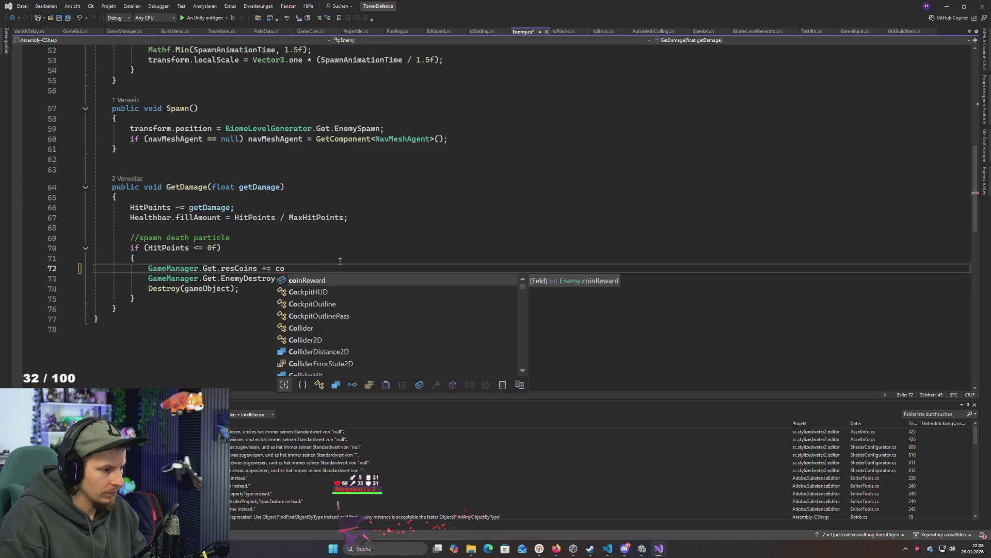
type(";")
key("Left")
key("BackSpace")
key("Right")
Insert 'Pooling.Get.SpeekerSound(transform.position);' above the coin reward line
key("ctrl+Return")
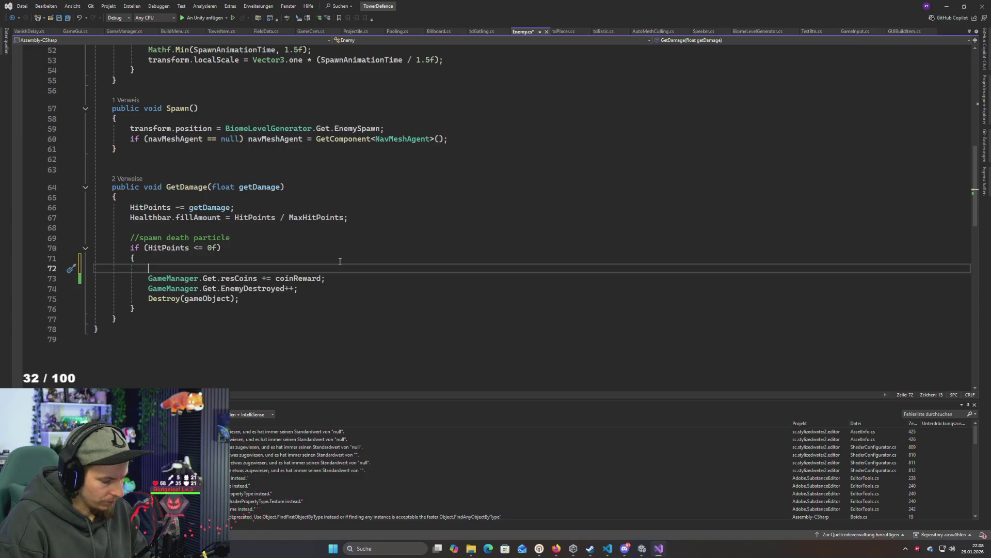
type("Pooling.s")
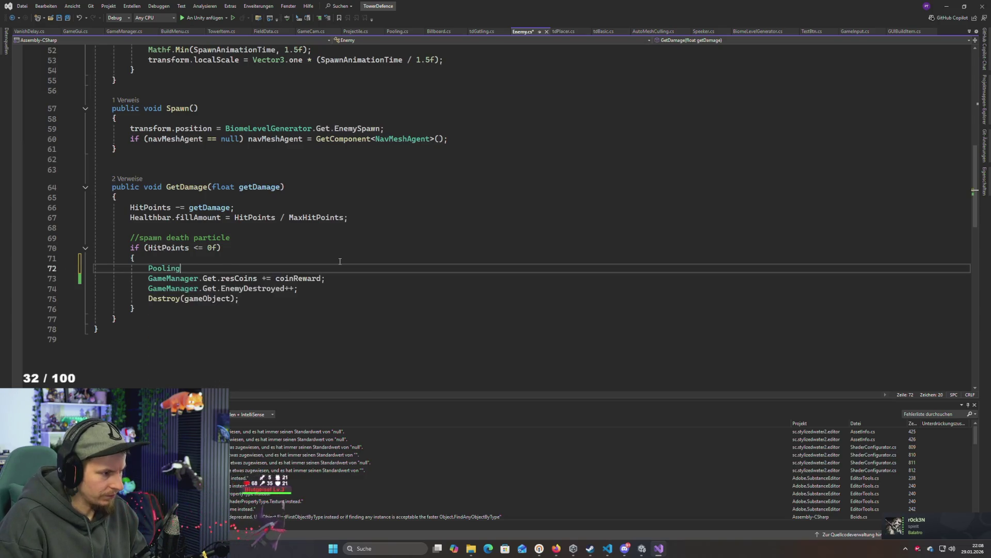
key("BackSpace")
type("Get.")
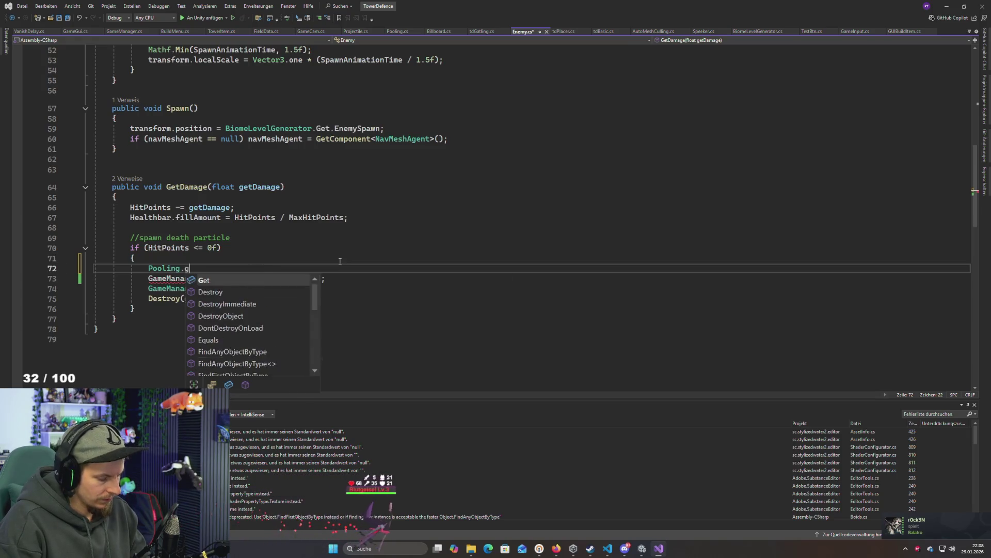
type("sop")
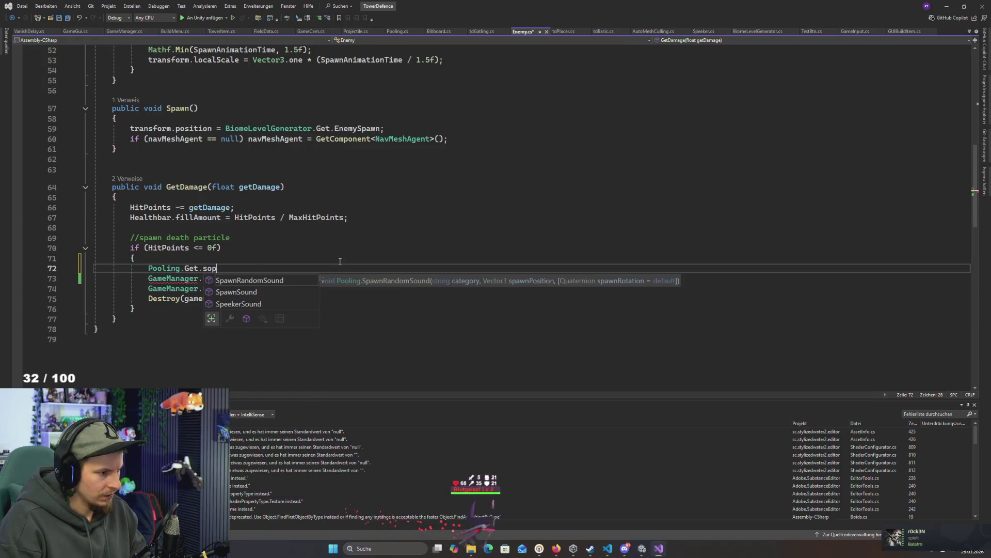
key("Down")
key("Down")
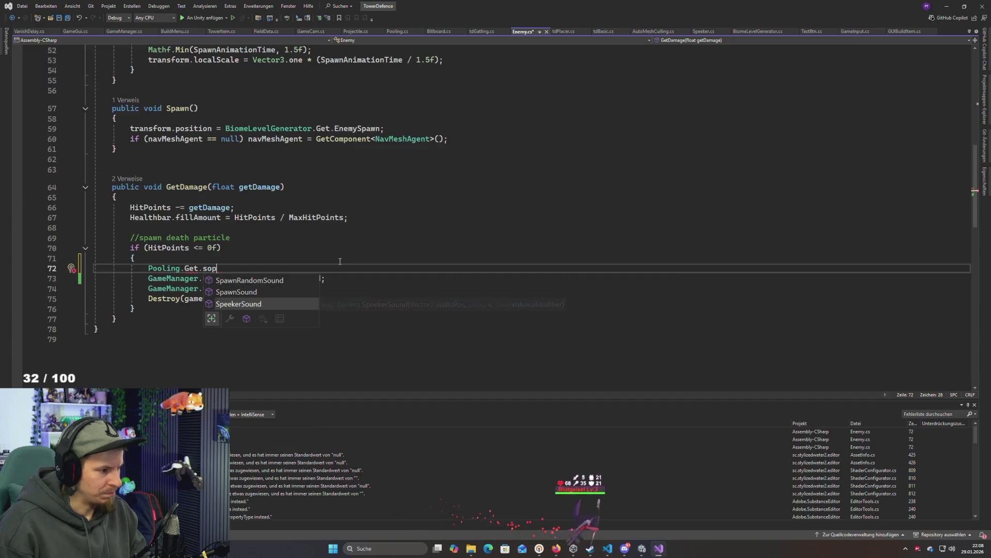
key("Tab")
type("(")
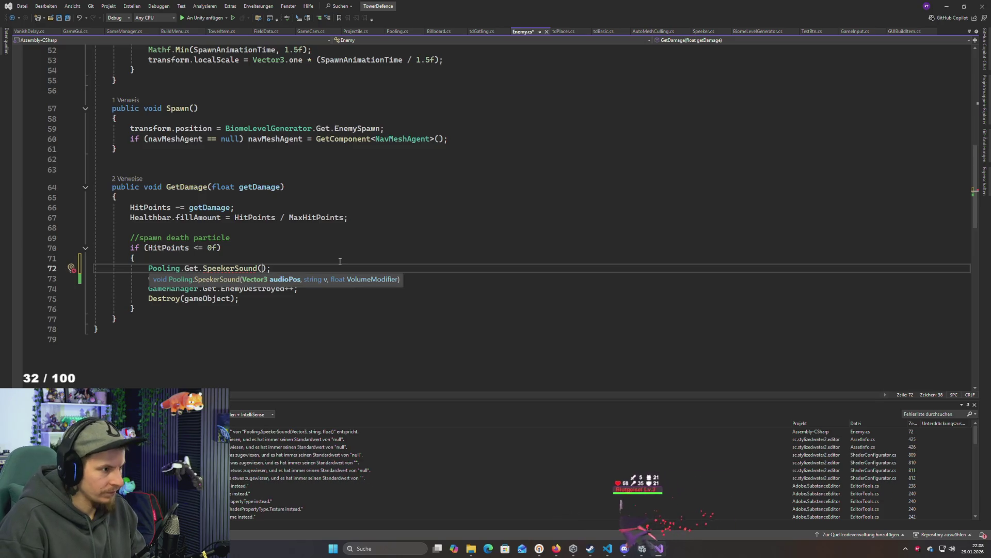
type("transform.pos")
key("Tab")
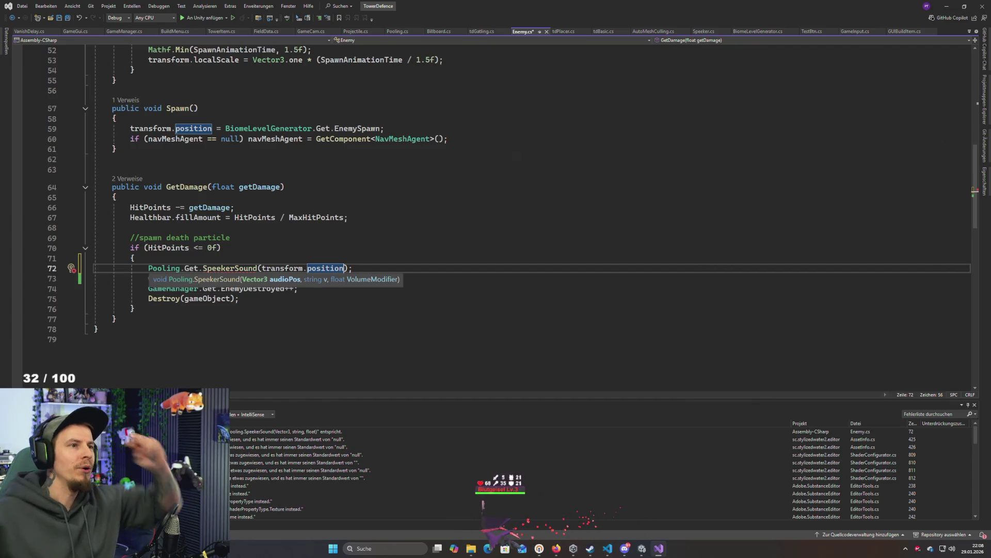
key("Escape")
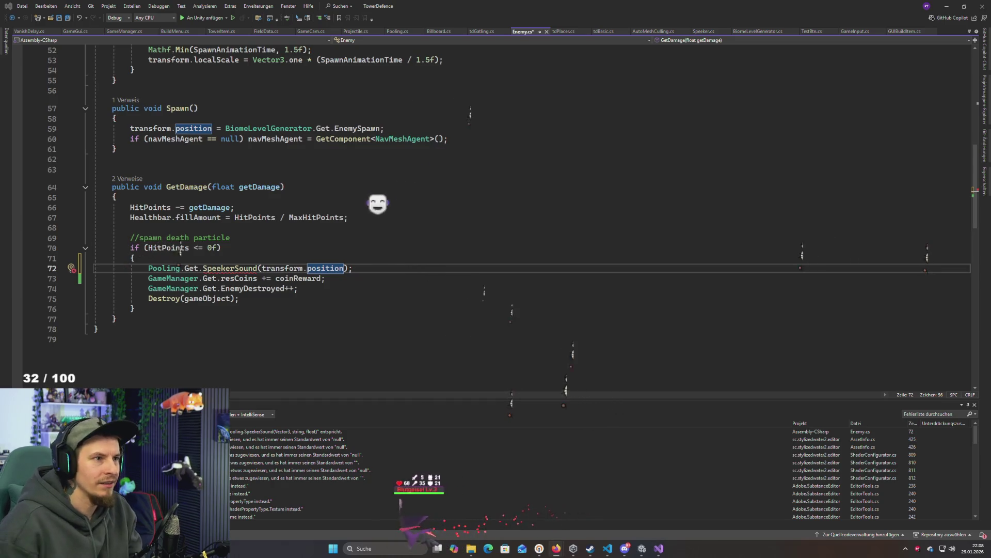
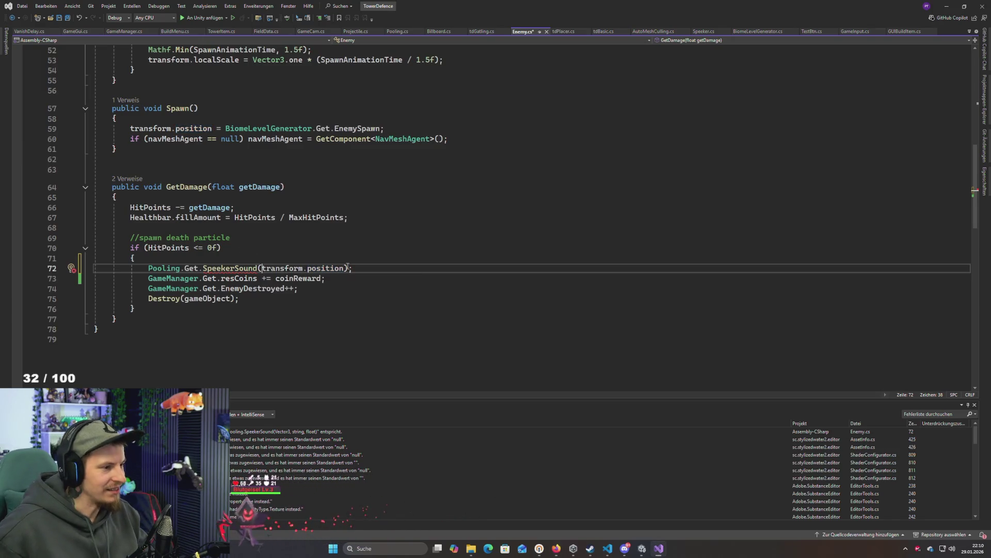
Complete line 72 as SpeekerSound(transform.position, "CoinReward", .3f), confirming the sound name in Unity
key("ctrl+shift+space")
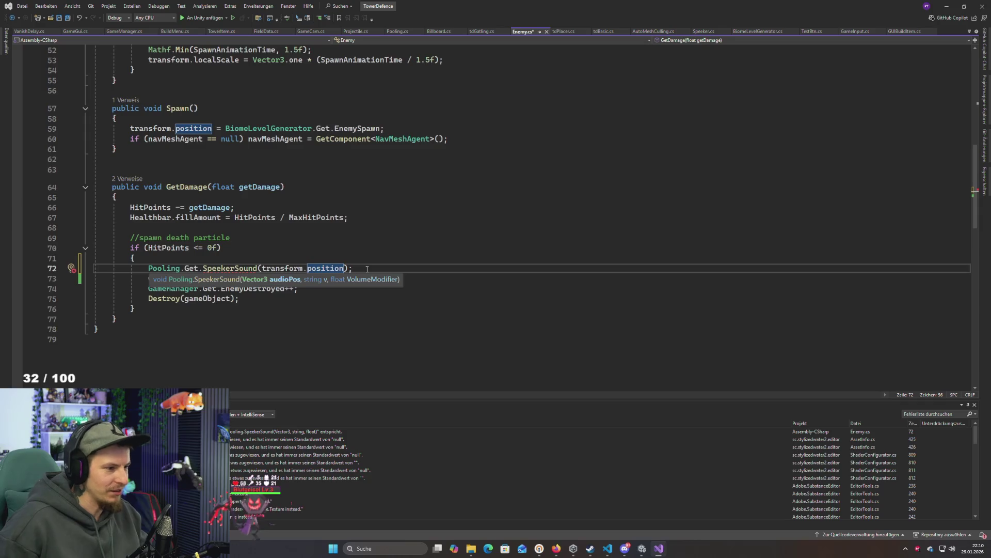
key("alt+Tab")
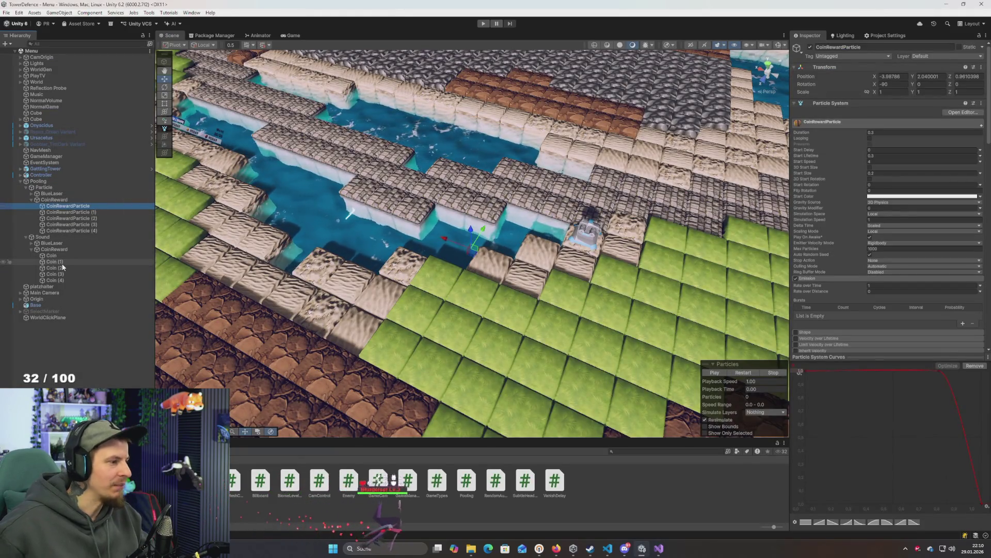
left_click(64, 251)
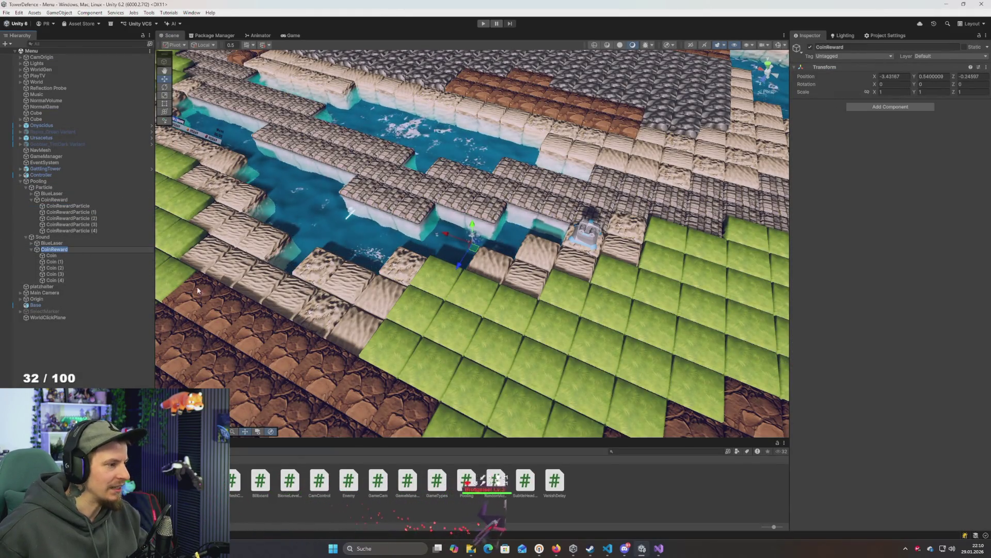
key("alt+Tab")
type("CoinReward")
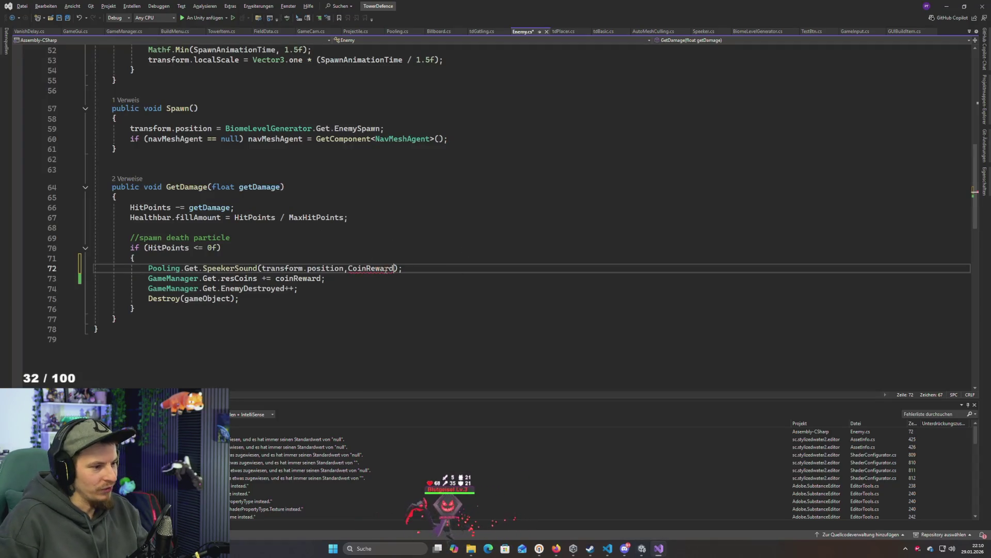
key("ctrl+z")
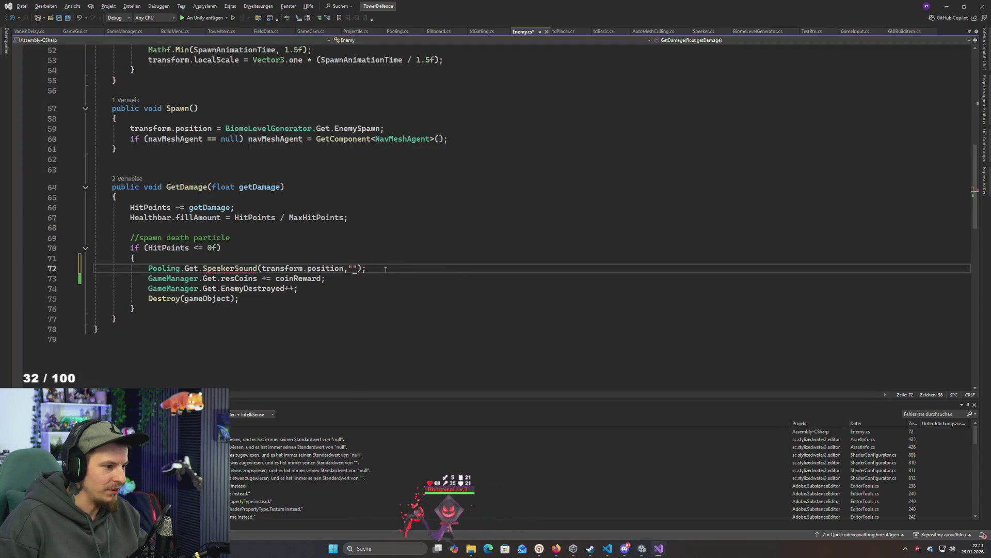
key("Left")
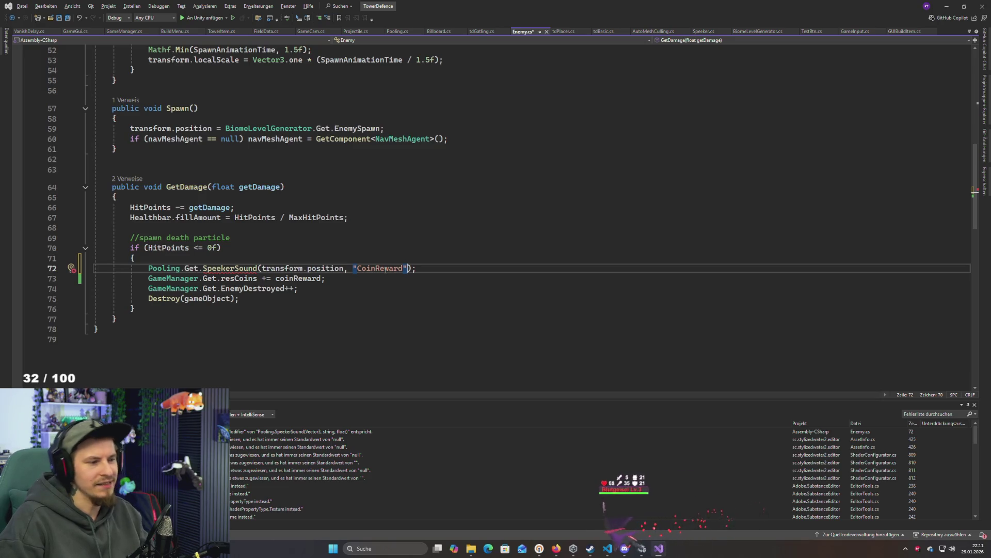
type(", ")
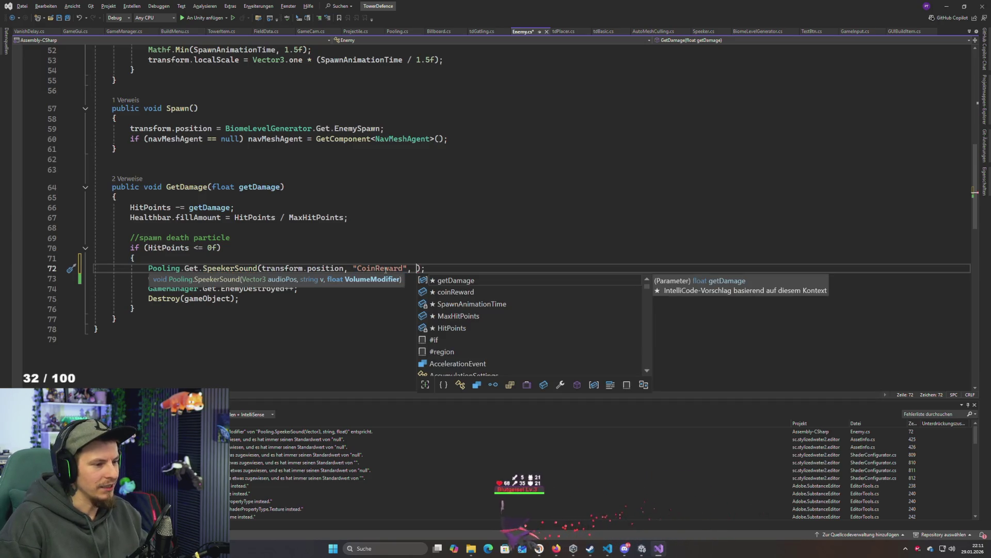
type(".3")
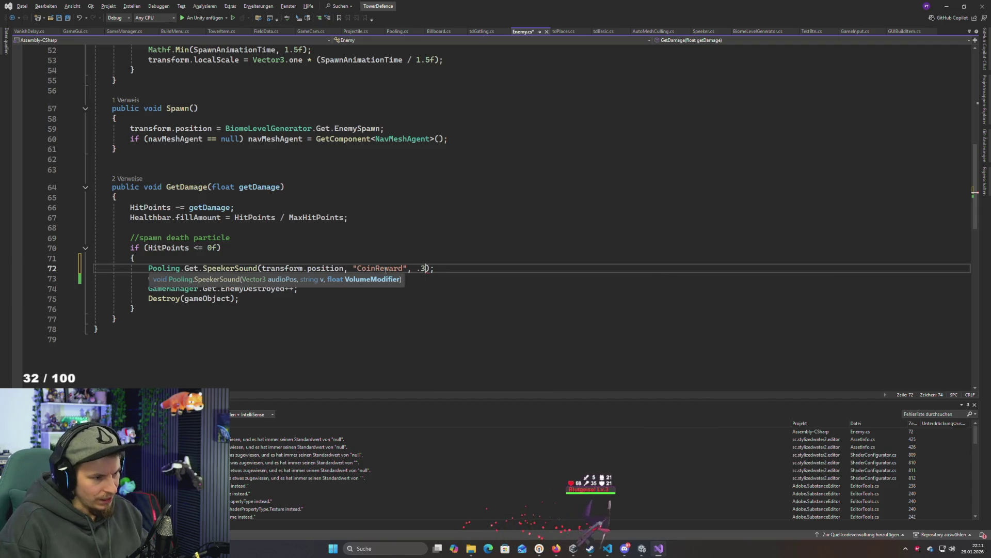
type("f)")
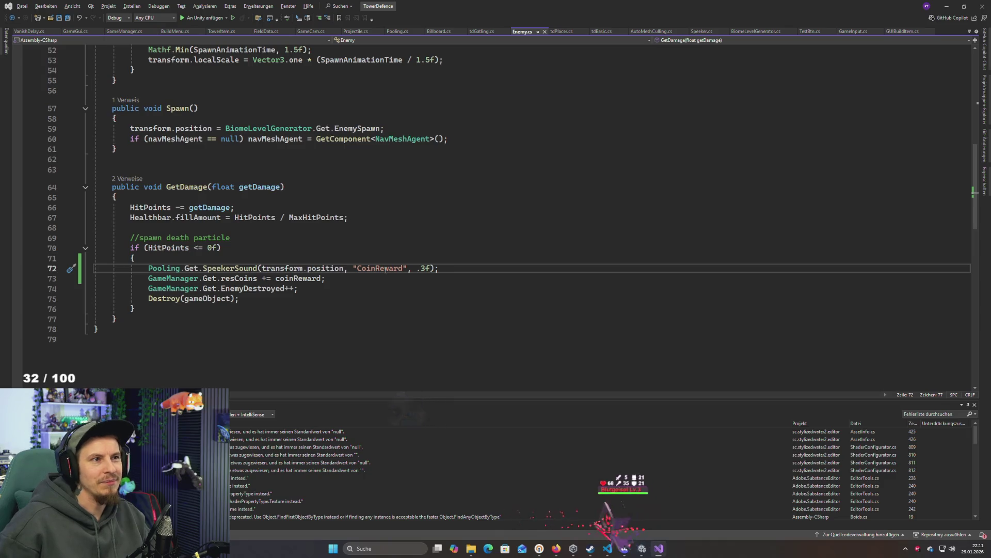
left_click(418, 258)
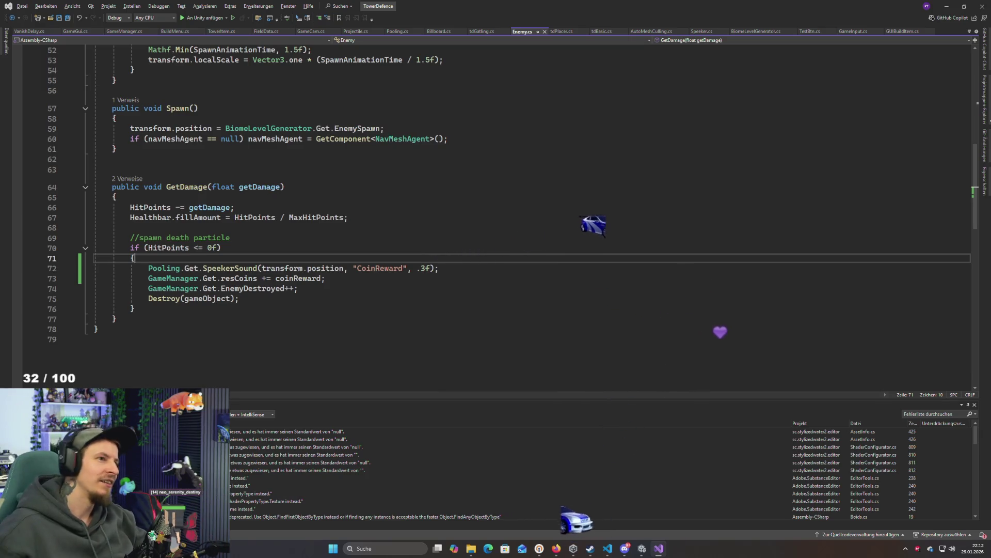
key("alt+Tab")
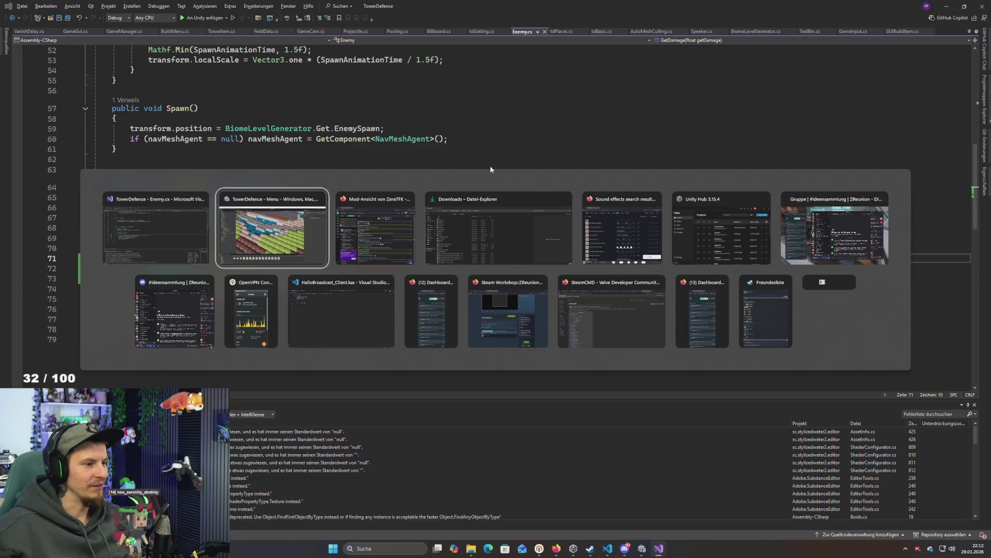
key("Escape")
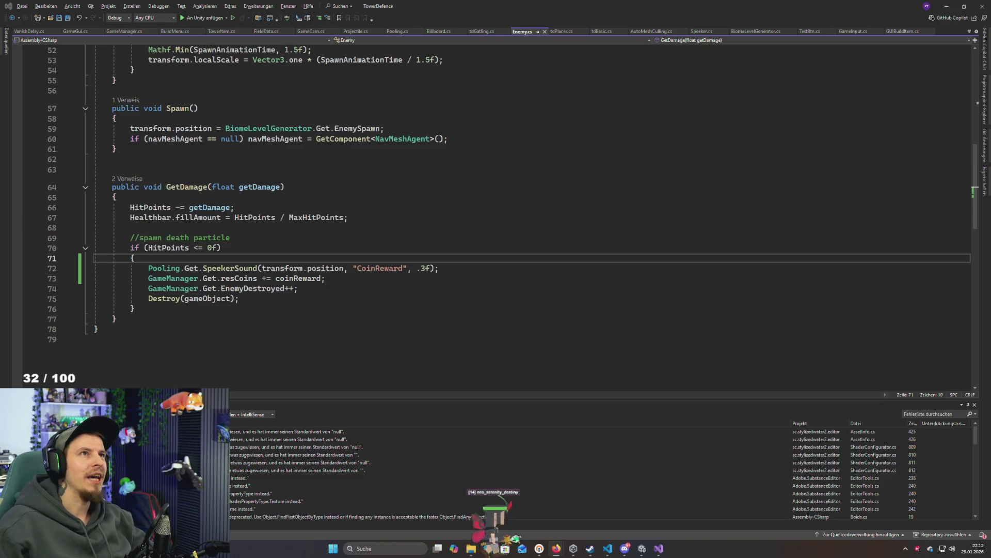
left_click(556, 548)
double_click(503, 115)
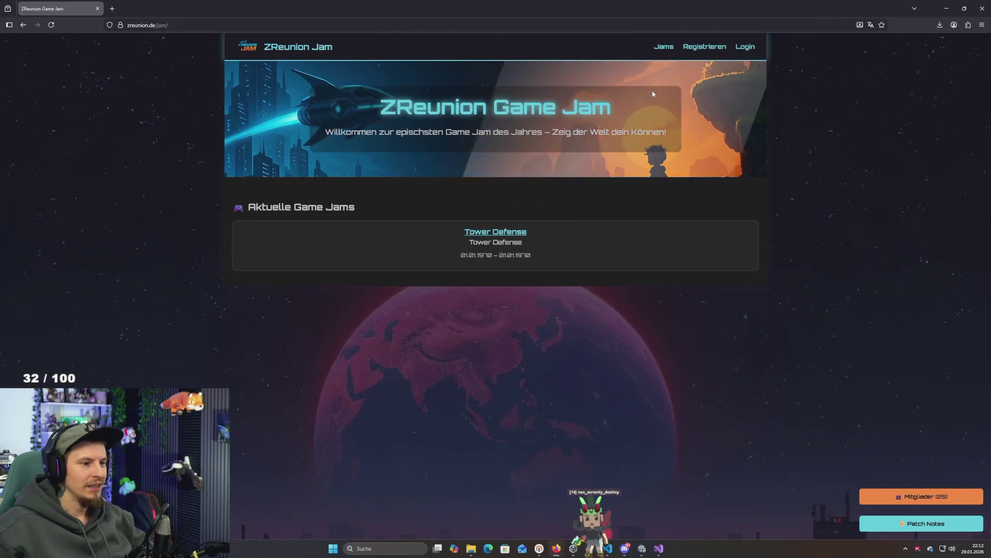
Open the Tower Defense jam page, then browse the Mitglieder members list on the jam overview
left_click(494, 231)
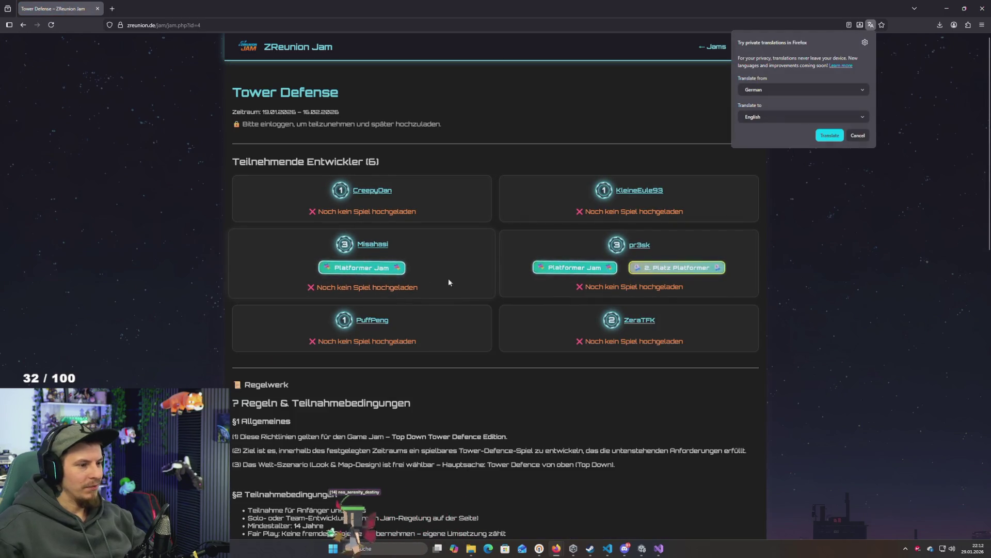
key("Escape")
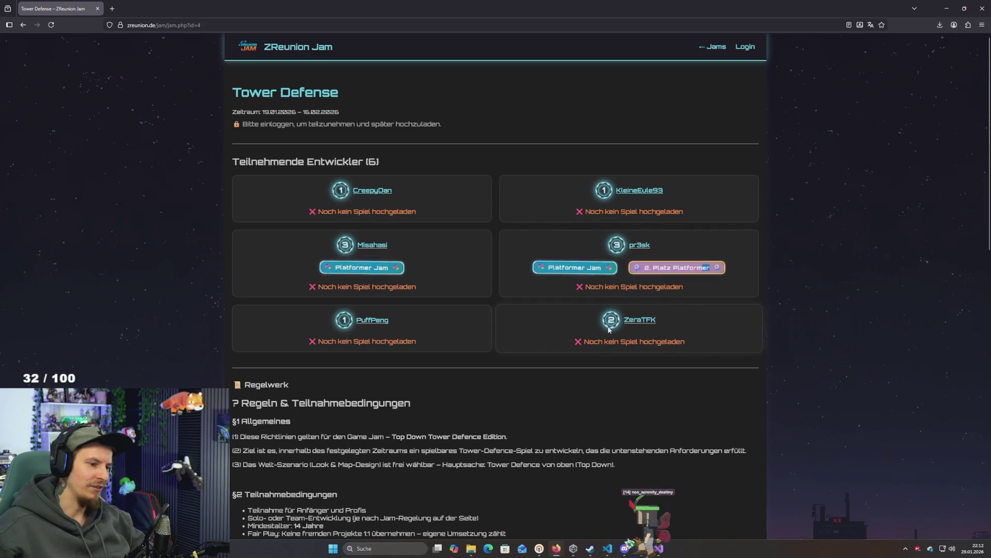
left_click(23, 26)
left_click(924, 496)
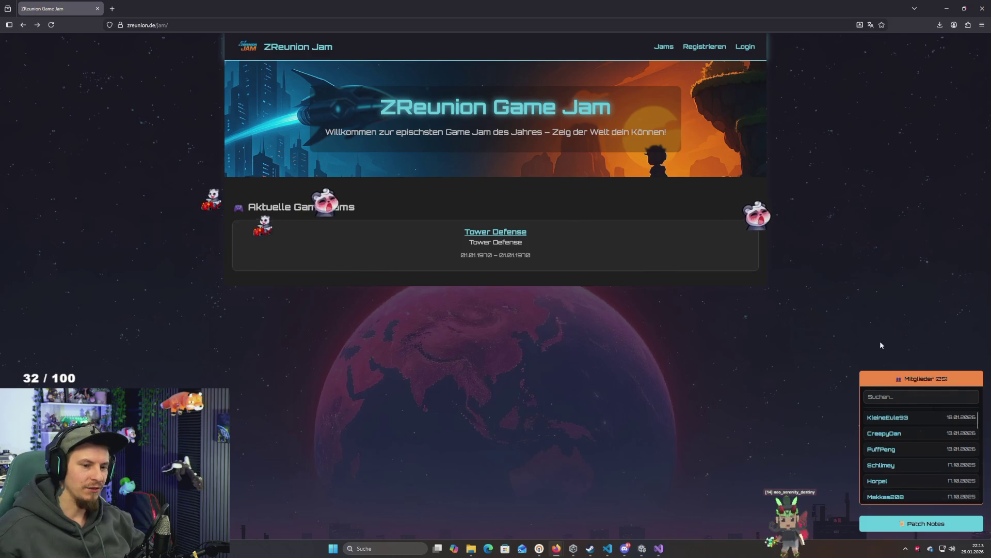
left_click(913, 381)
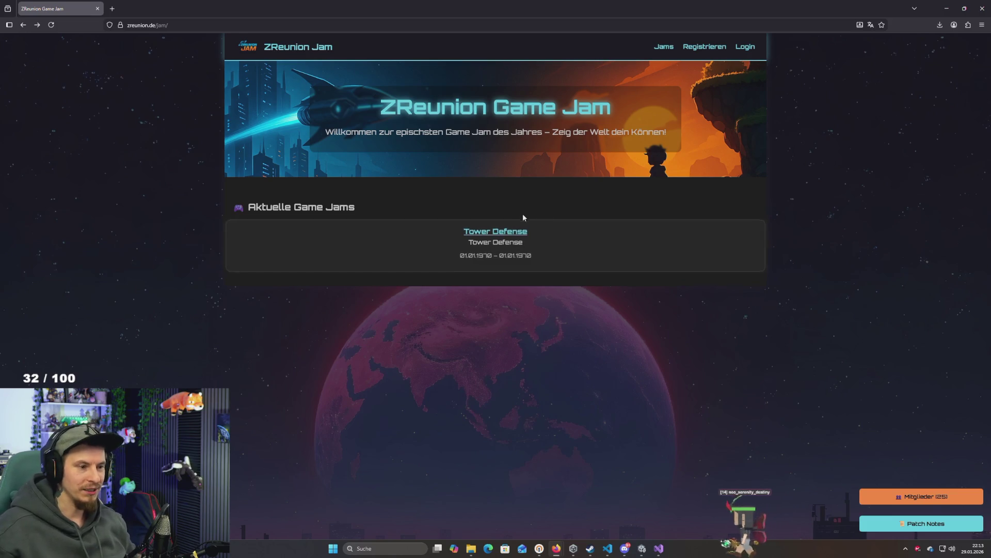
Reopen the Tower Defense jam page, look over the participant names, and minimize Firefox
left_click(501, 231)
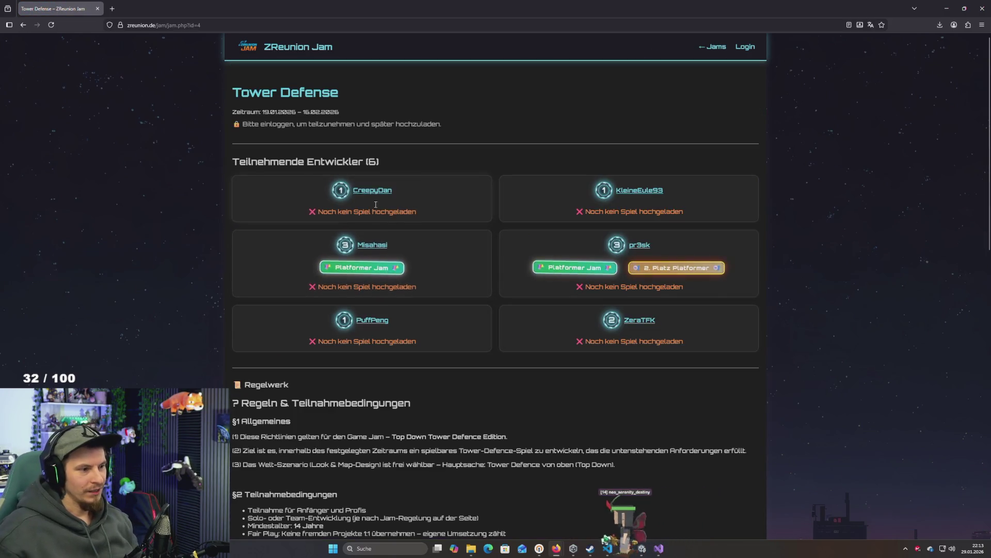
double_click(441, 190)
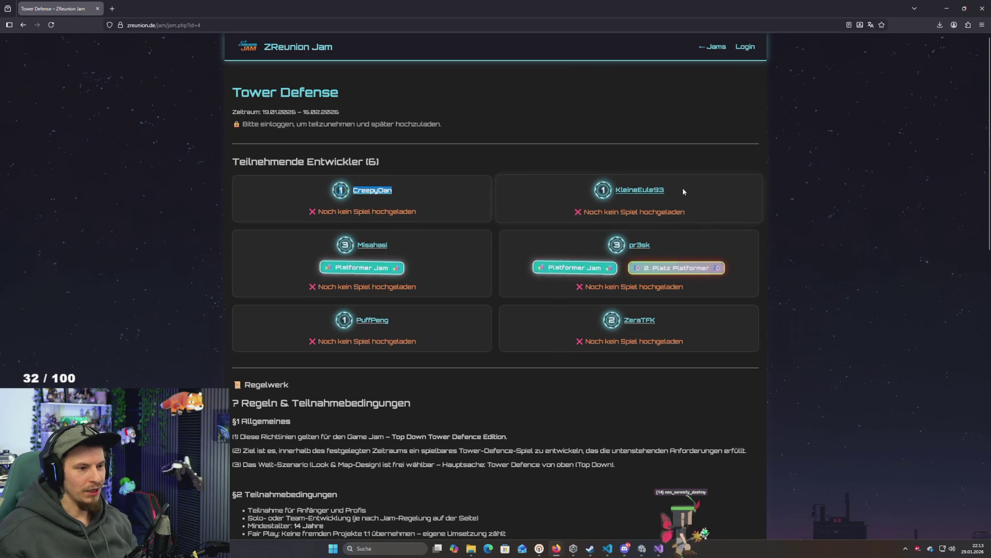
left_click_drag(394, 320, 335, 320)
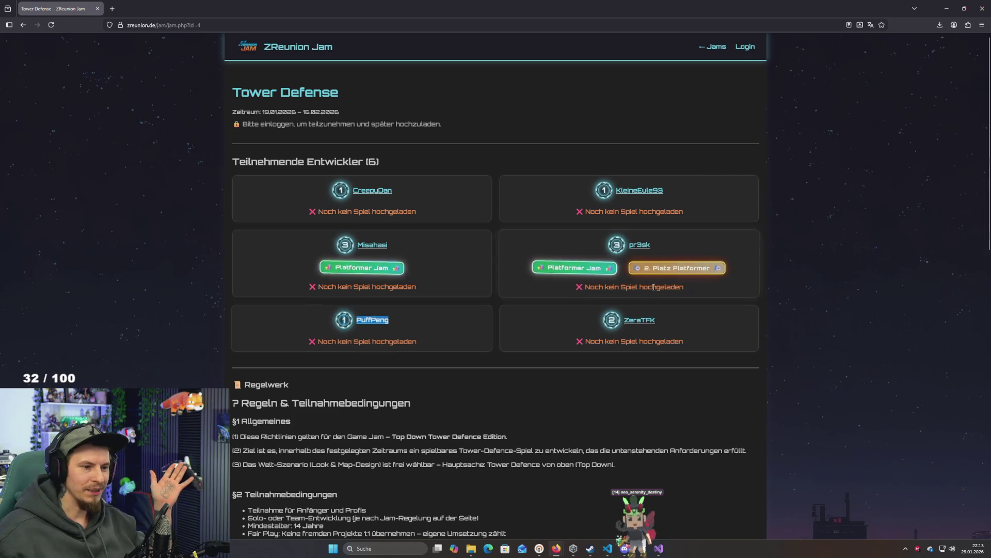
left_click(687, 249)
double_click(640, 244)
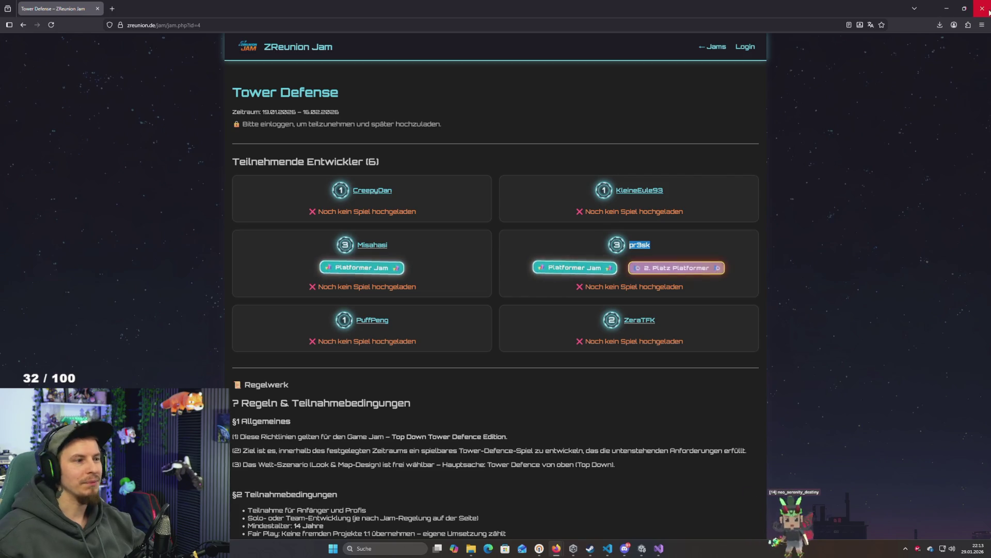
left_click(953, 13)
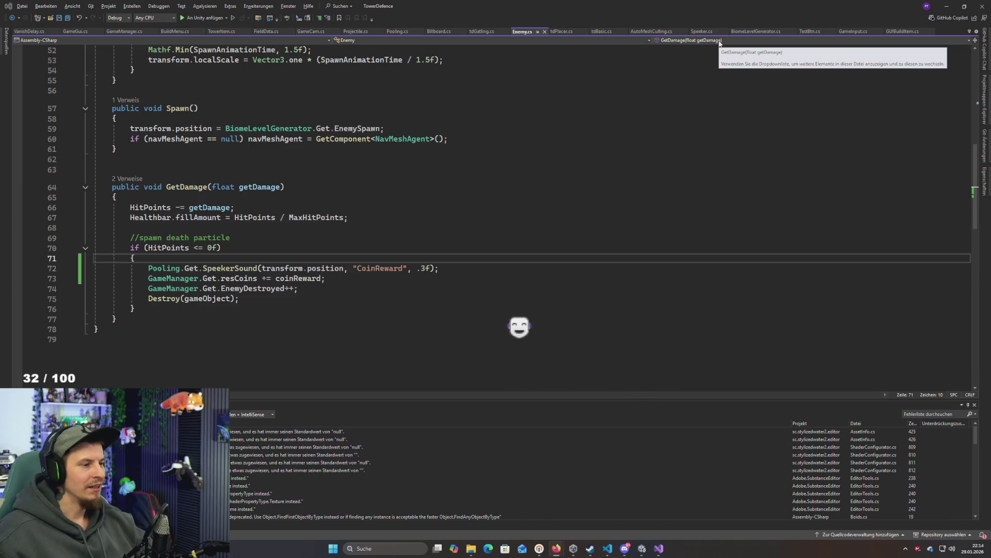
left_click(326, 268)
scroll(332, 265, "up", 3)
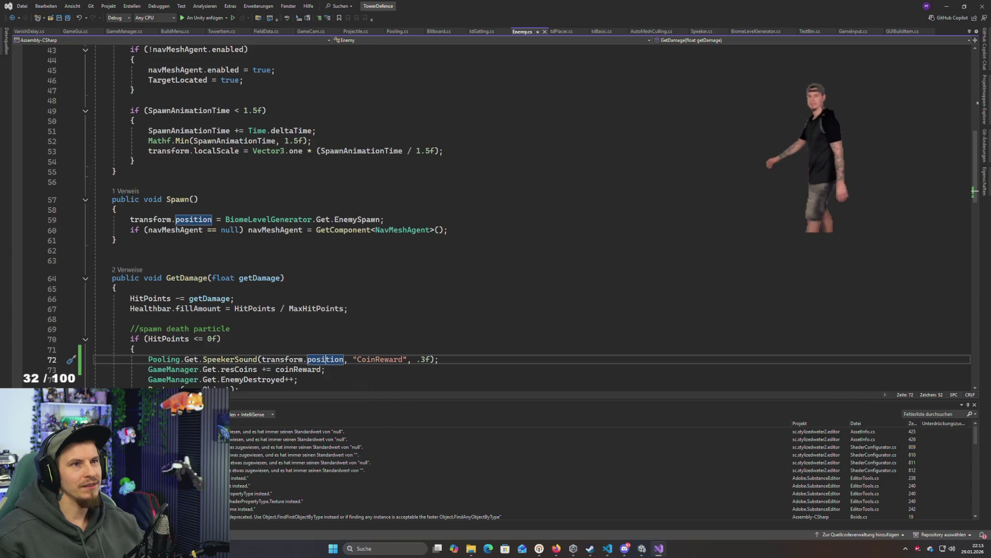
Leave Enemy.cs at line 58 and bring the Unity editor to the front
left_click(513, 209)
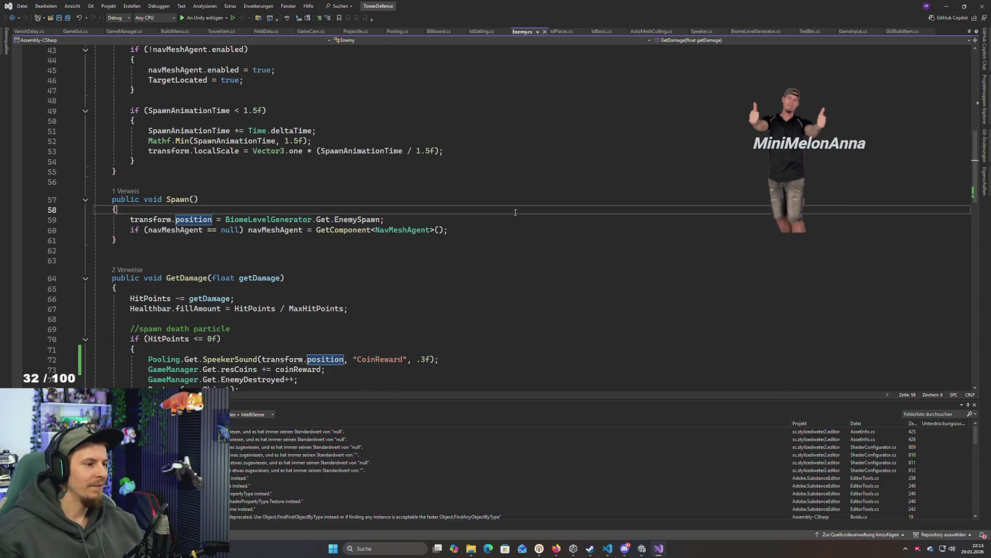
key("alt+Tab")
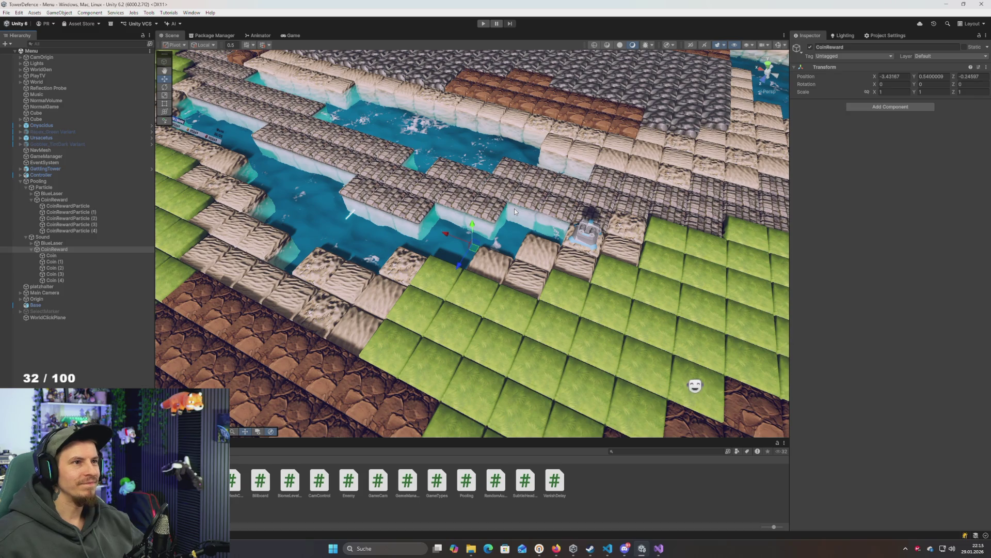
Stay in Unity and orbit the scene view to a new angle
key("alt+Tab")
key("Tab")
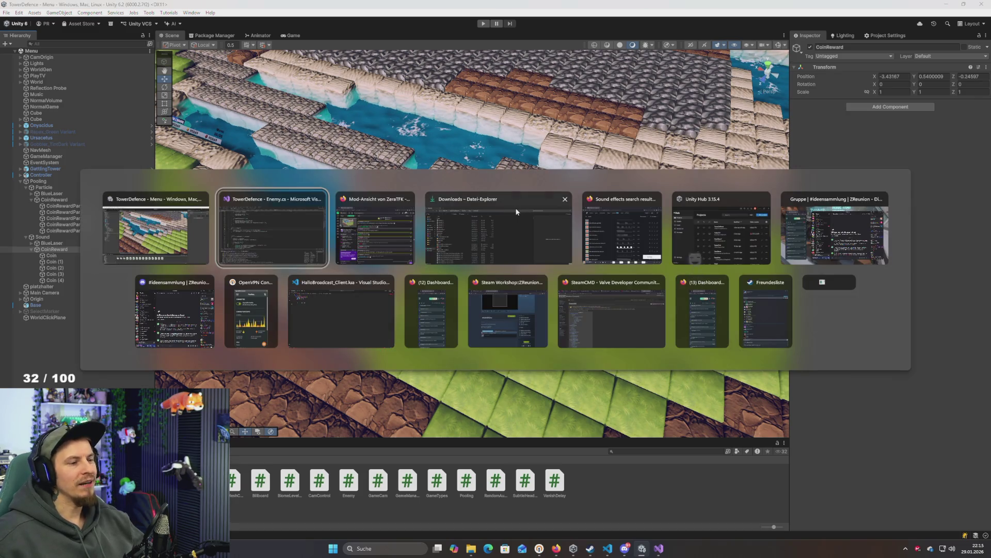
key("Escape")
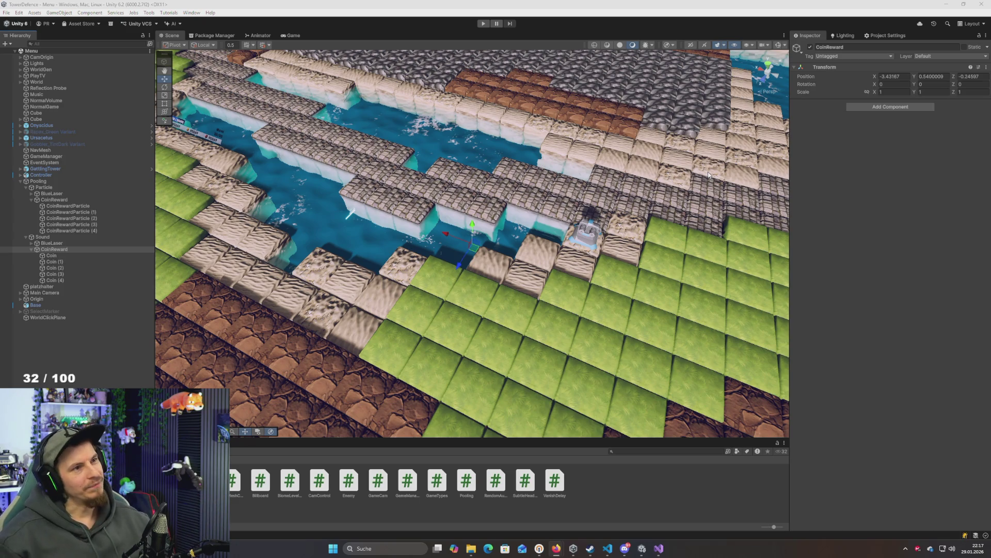
left_click_drag(726, 169, 485, 279)
Switch to Enemy.cs in Visual Studio and scroll down toward GetDamage
key("alt+Tab")
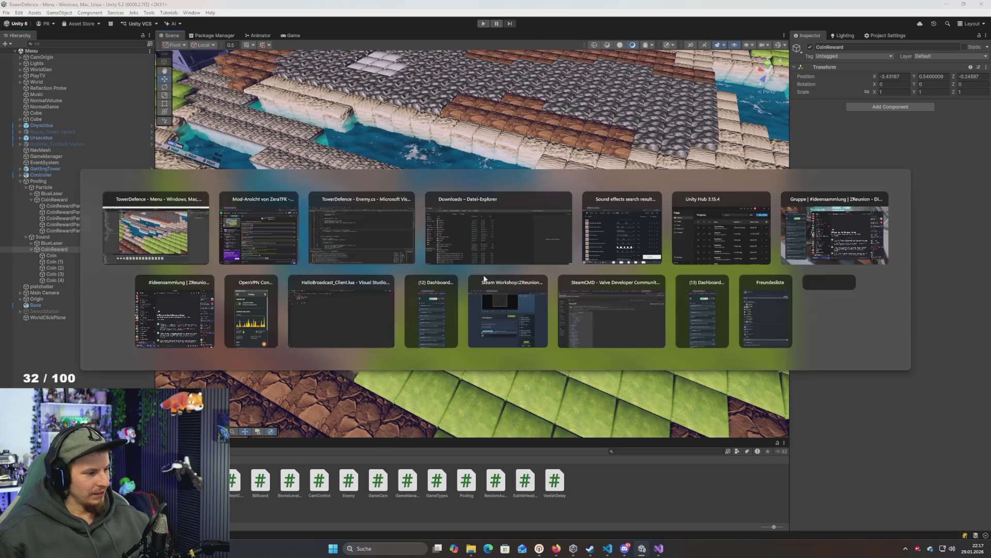
key("alt+Tab")
left_click(238, 259)
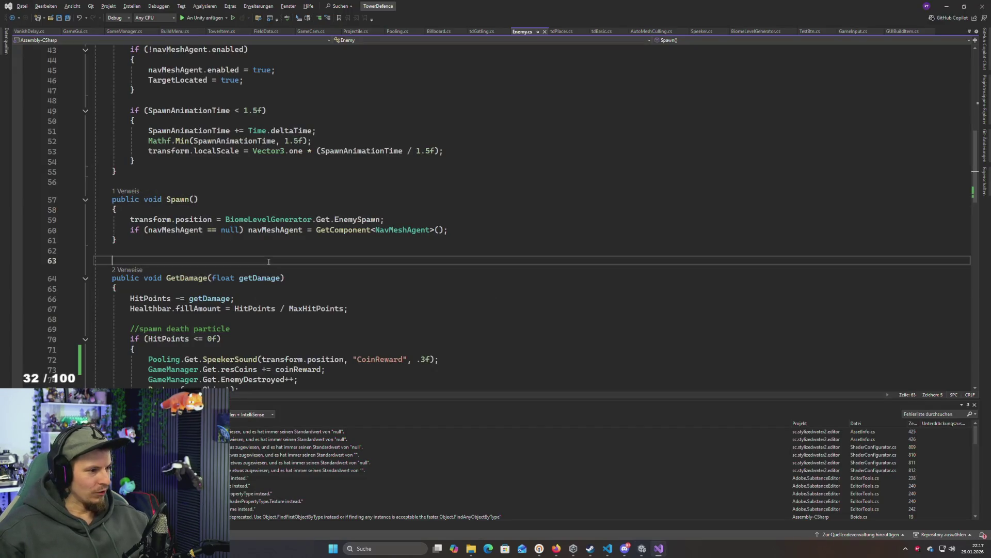
scroll(246, 222, "down", 6)
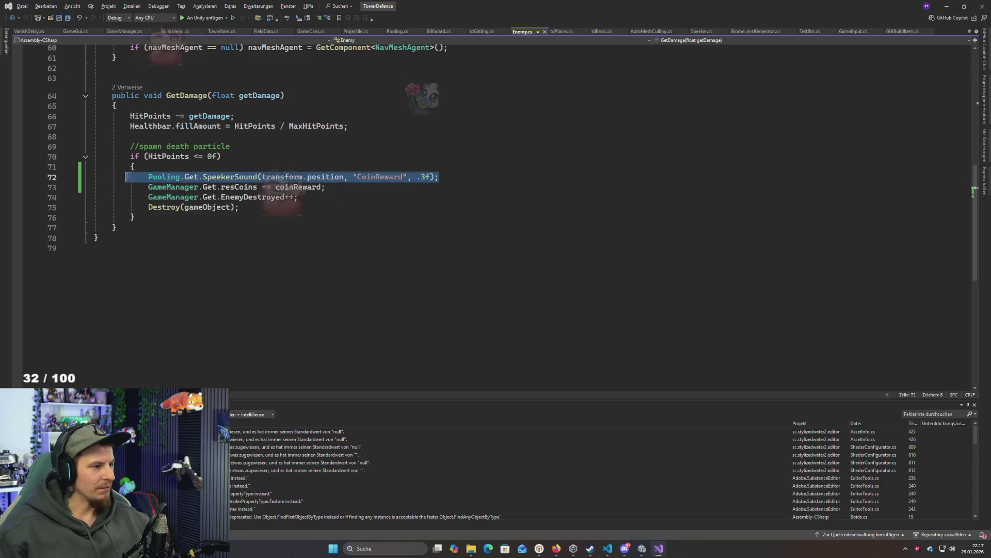
Duplicate the CoinReward SpeekerSound call so it sits on both lines 72 and 73
left_click(153, 168)
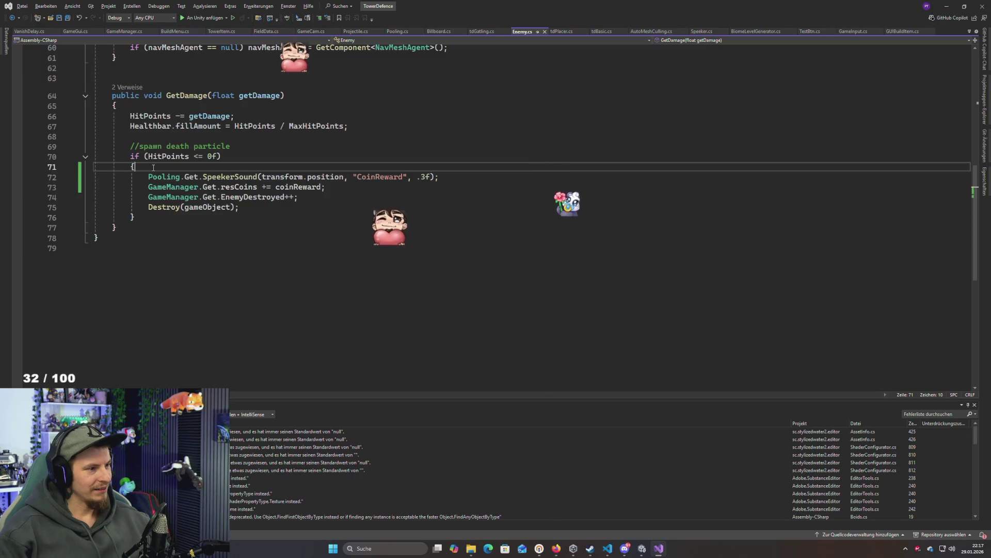
type("Pooling.Get.SpeekerSound(transform.position, \"CoinReward\", .3f);")
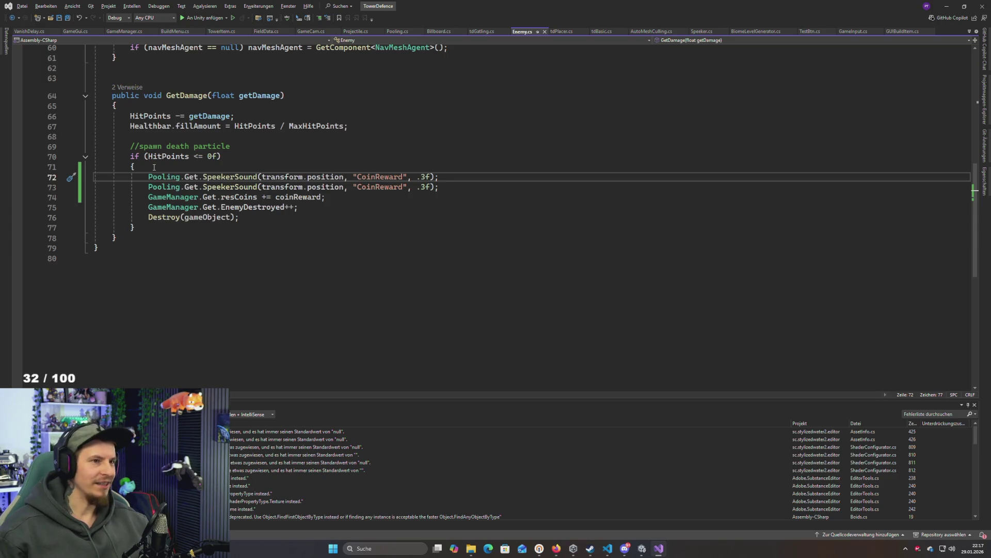
left_click(385, 227)
left_click(311, 208)
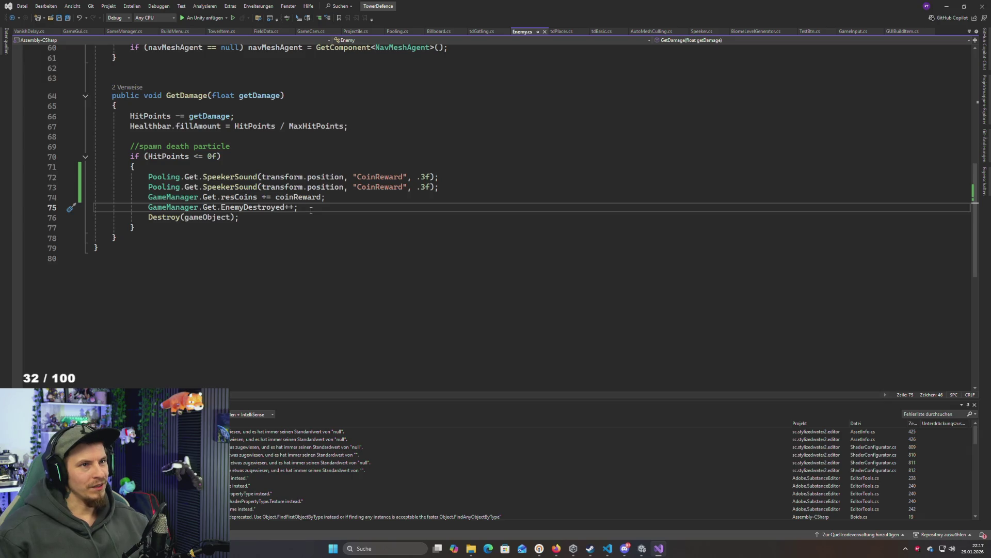
left_click(282, 221)
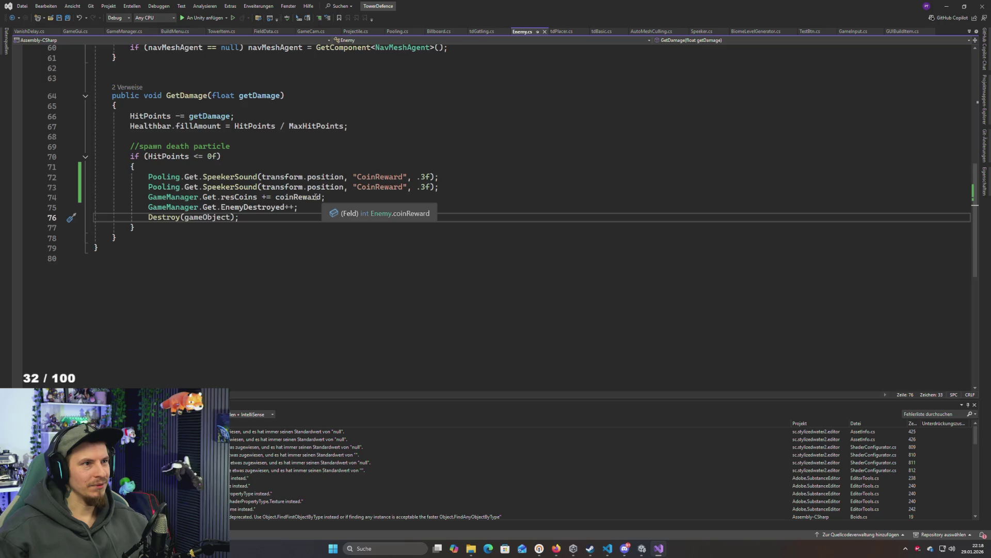
left_click(463, 177)
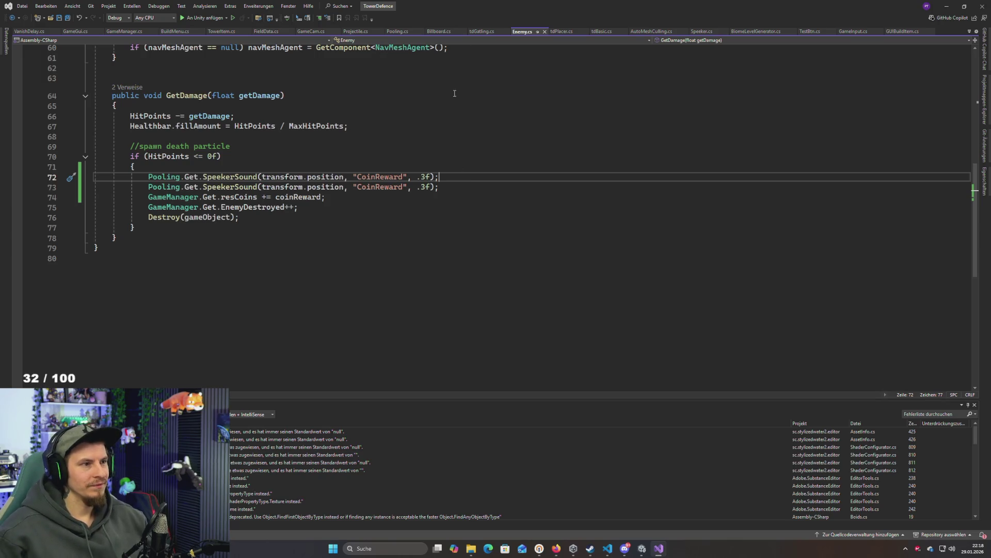
double_click(232, 178)
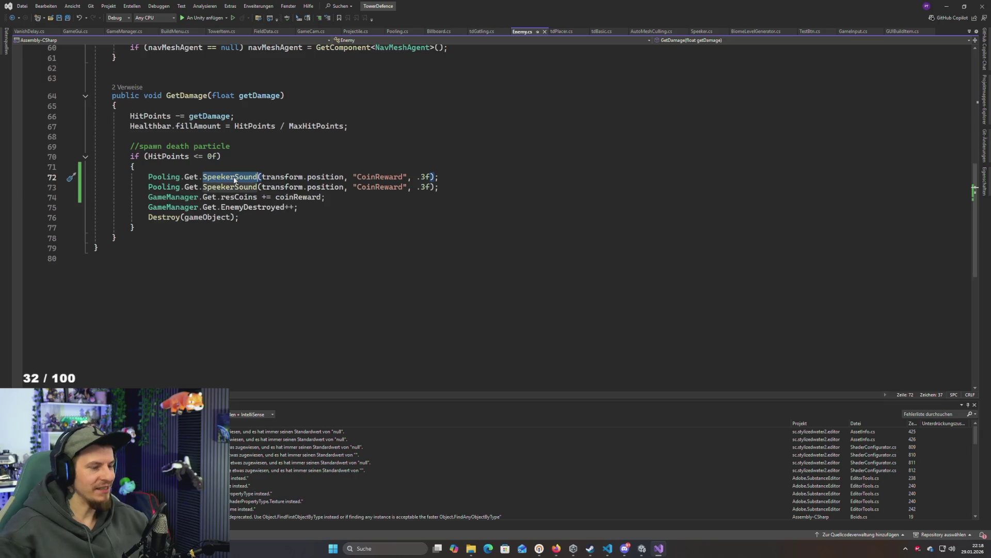
Replace SpeekerSound with SpawnRandom on line 72
key("BackSpace")
key("ctrl+space")
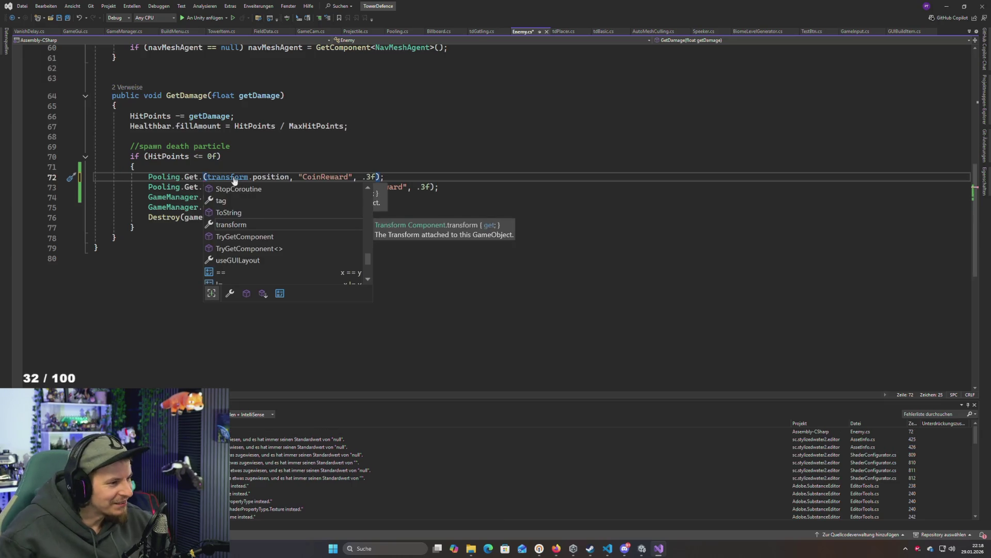
type("spe")
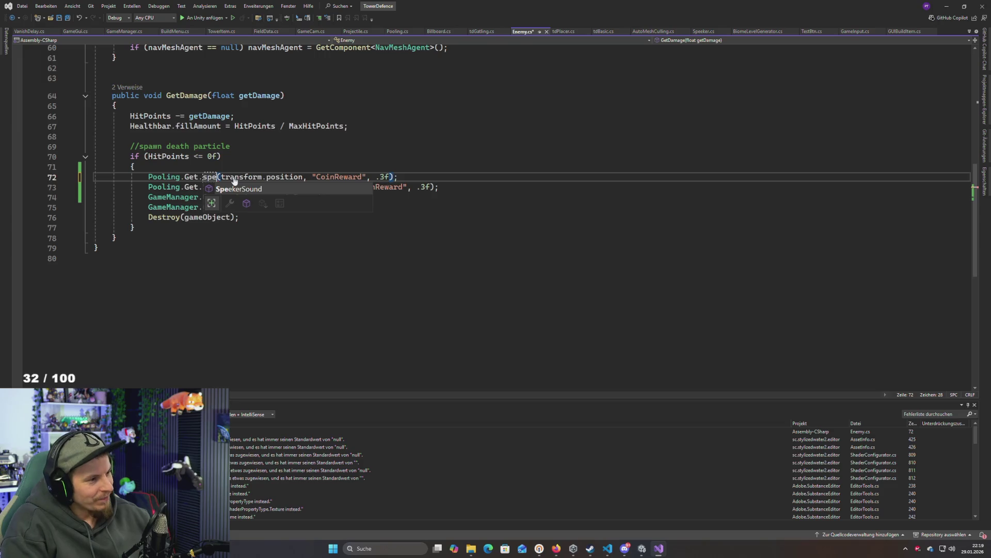
key("Up")
key("Up")
key("Up")
key("Down")
key("Down")
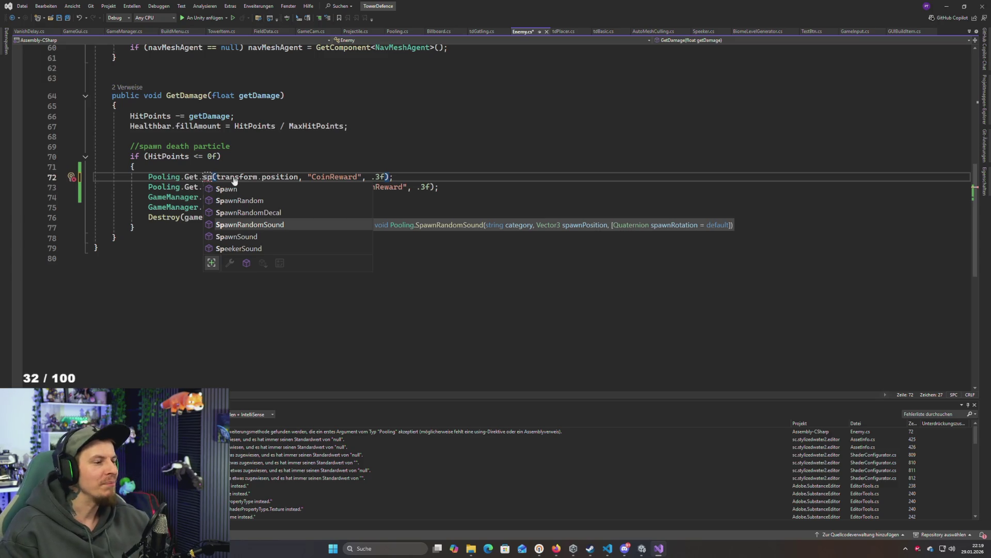
key("Up")
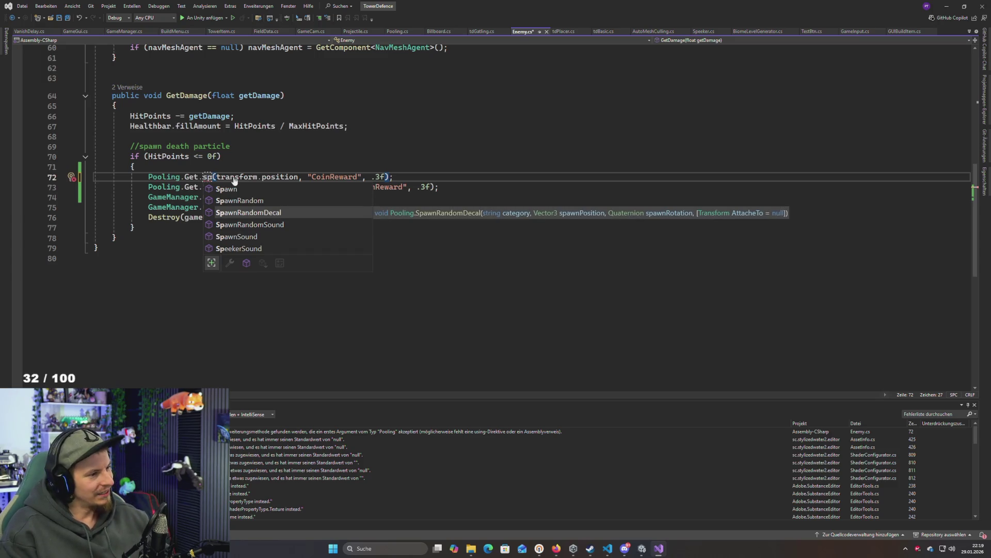
key("Up")
key("Tab")
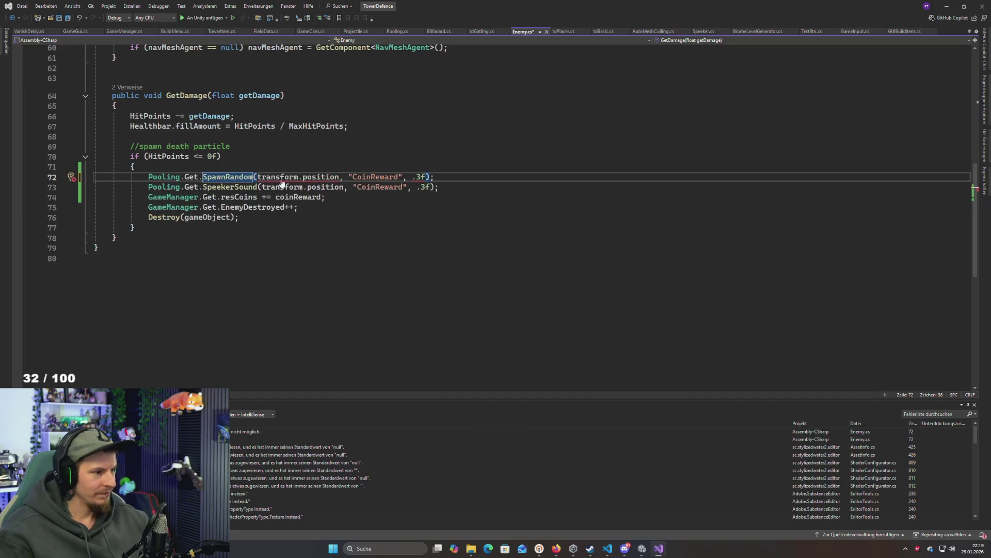
Insert Pooling.PoolingType.Particle as SpawnRandom's first argument
left_click(328, 181)
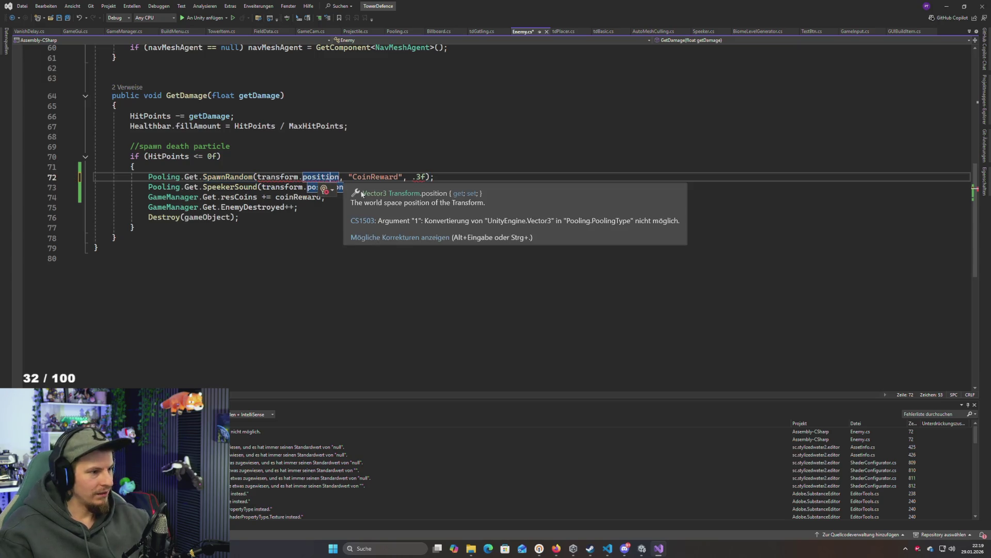
key("Right")
key("Right")
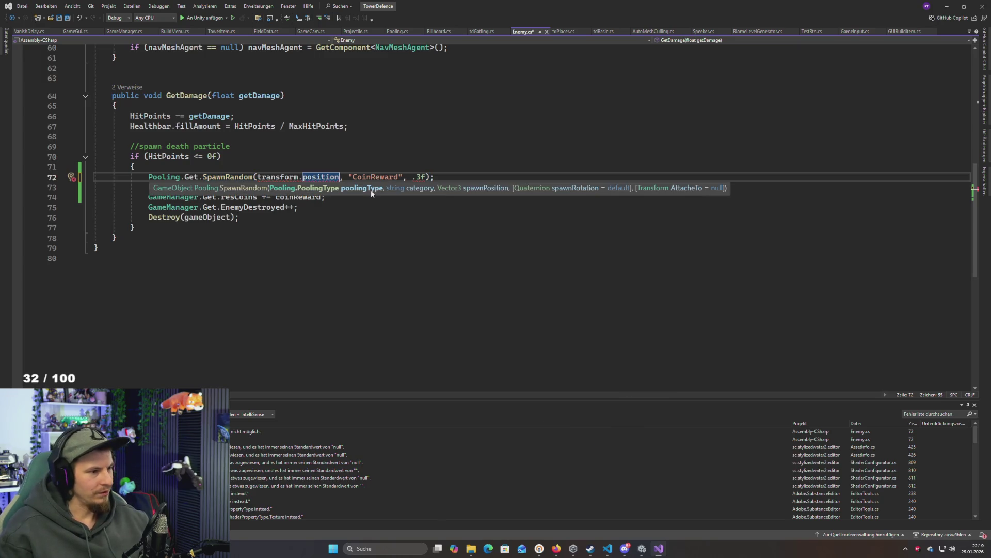
left_click(259, 177)
key("Escape")
key("ctrl+space")
key("Escape")
key("ctrl+shift+space")
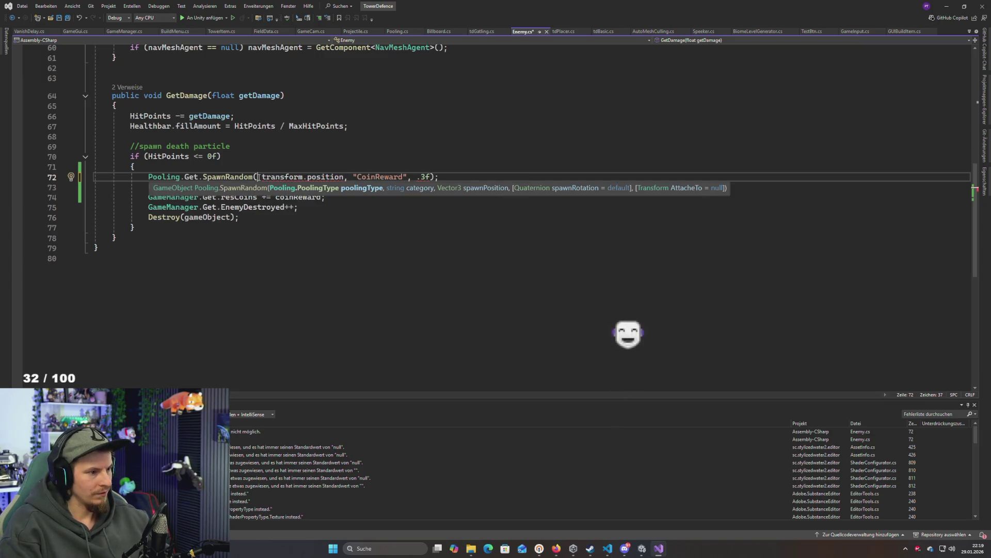
key("Escape")
key("ctrl+space")
key("Tab")
type(".")
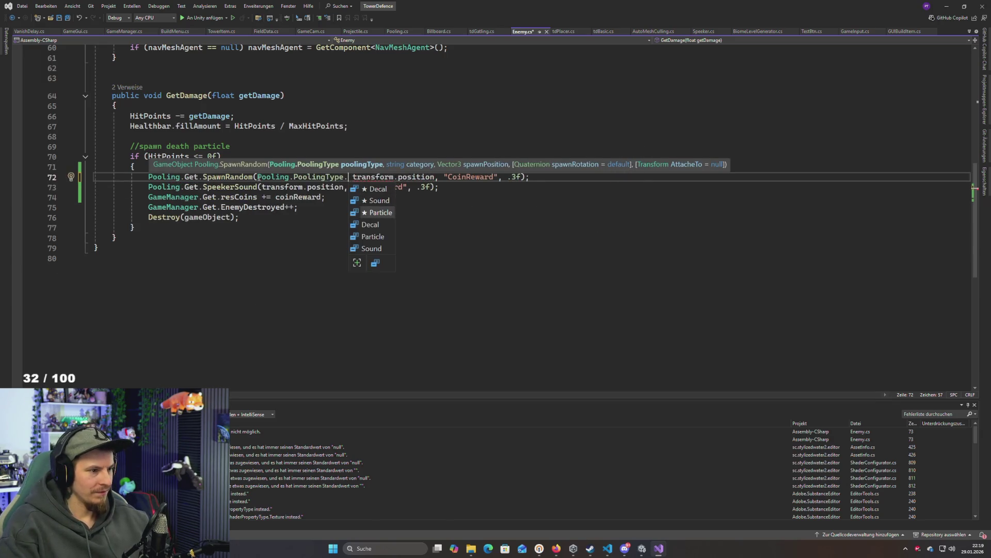
key("Tab")
type(",")
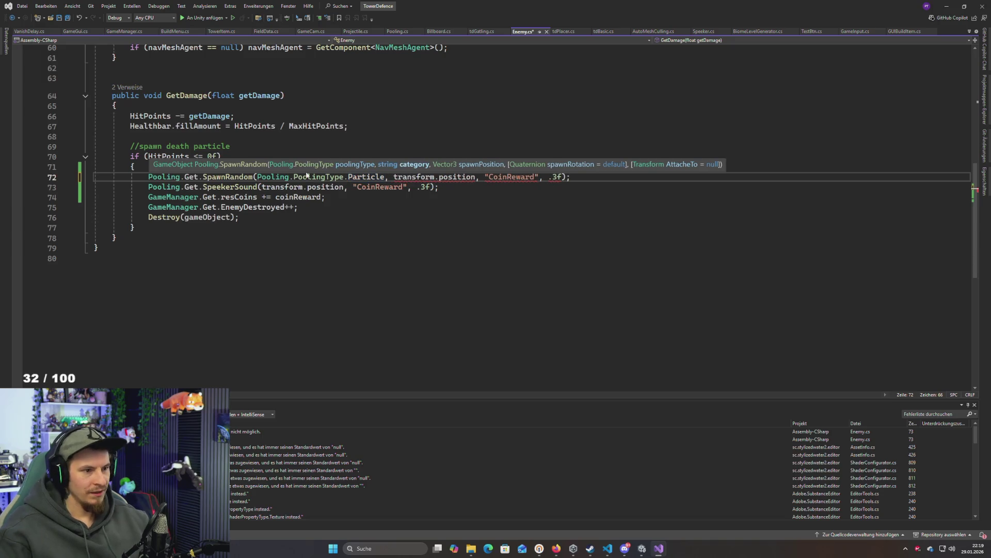
Delete the .3f argument and move "CoinReward" right after Particle, before transform.position
left_click(558, 176)
key("BackSpace")
key("BackSpace")
key("BackSpace")
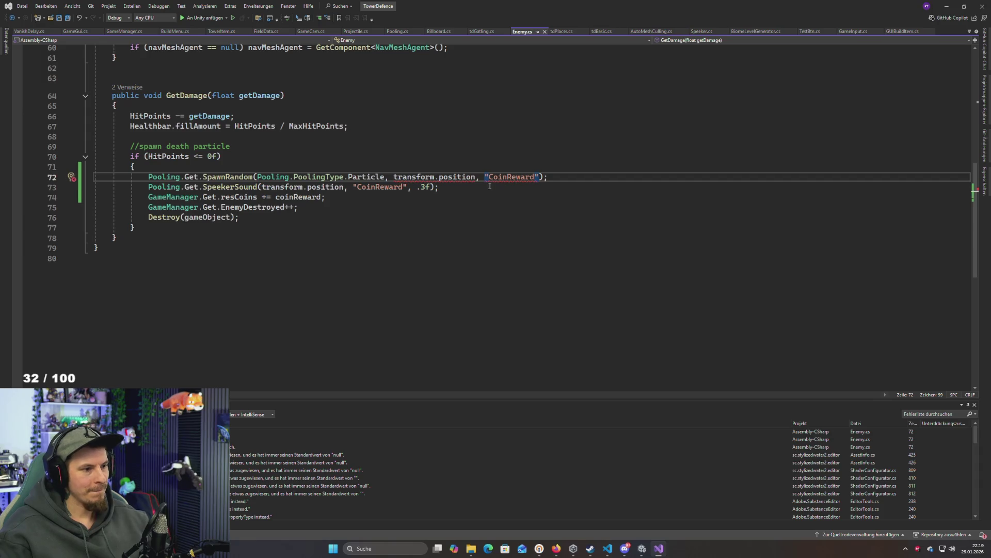
key("ctrl+Left")
key("ctrl+Left")
key("ctrl+Left")
key("ctrl+shift+space")
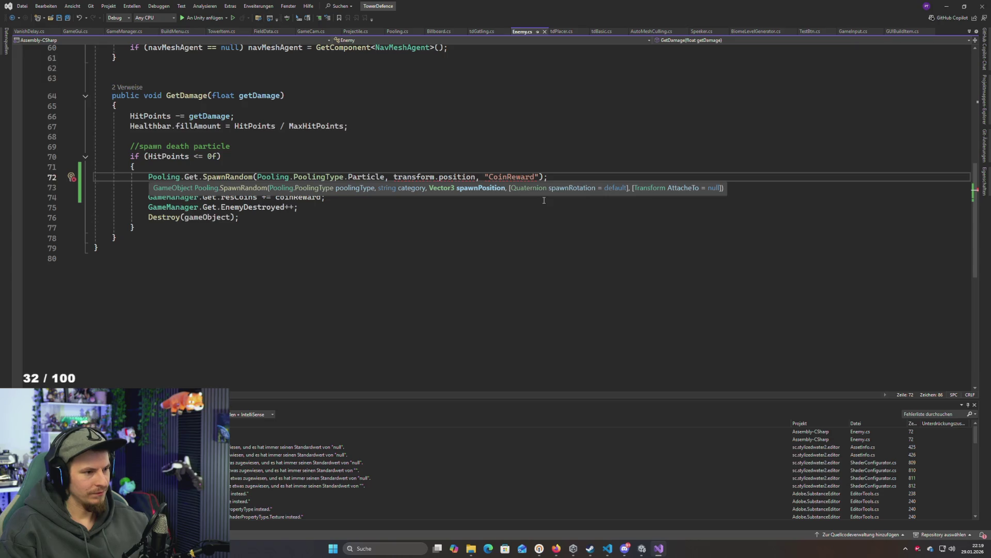
left_click_drag(541, 176, 482, 179)
key("ctrl+x")
key("ctrl+Left")
key("ctrl+Left")
key("ctrl+Left")
key("ctrl+v")
left_click(490, 147)
key("alt+Tab")
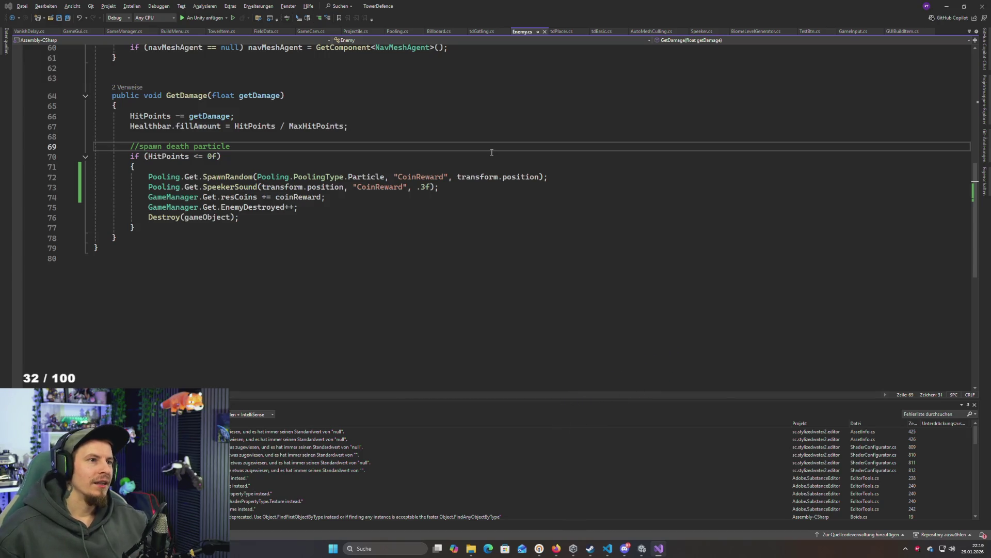
key("alt+Tab")
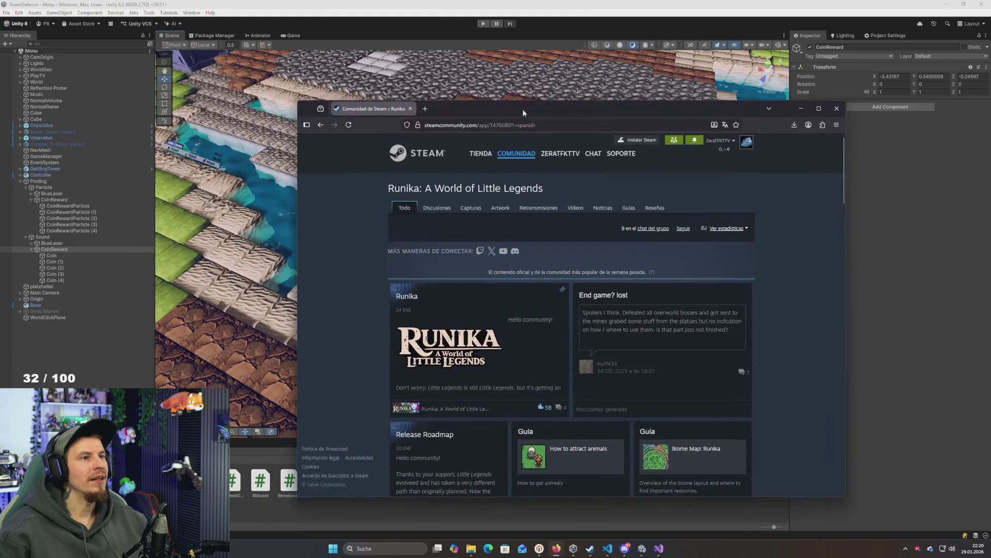
Reposition the browser window showing the Runika Steam community page over Unity
left_click_drag(522, 109, 535, 93)
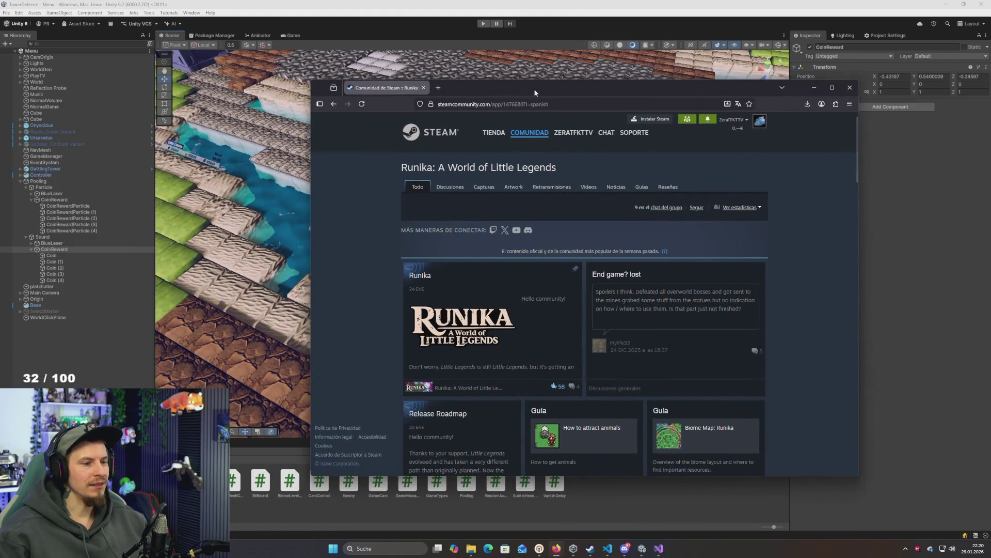
Maximize the browser and open the '#2 A World Of Little Legends: Farming & Building A Simple Home' video
double_click(534, 93)
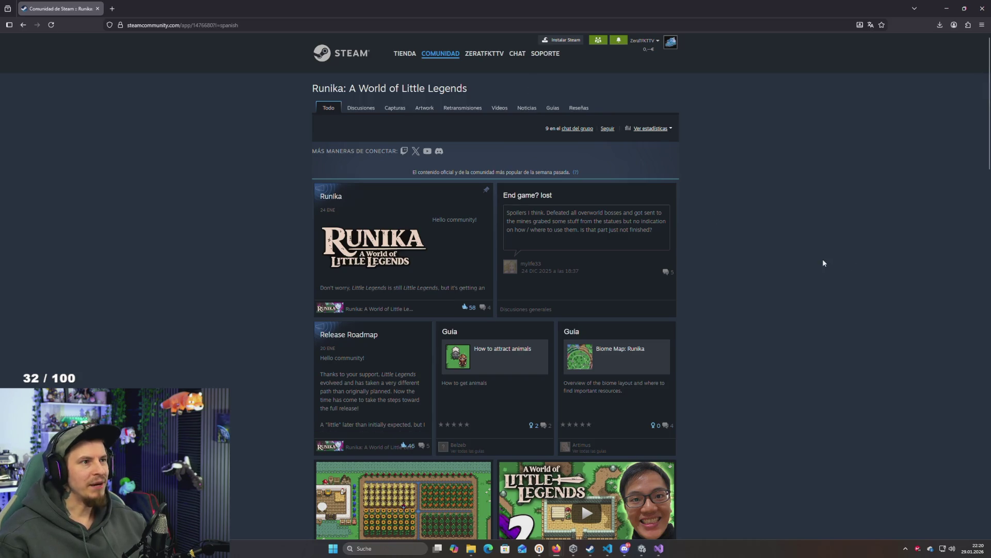
scroll(803, 264, "down", 3)
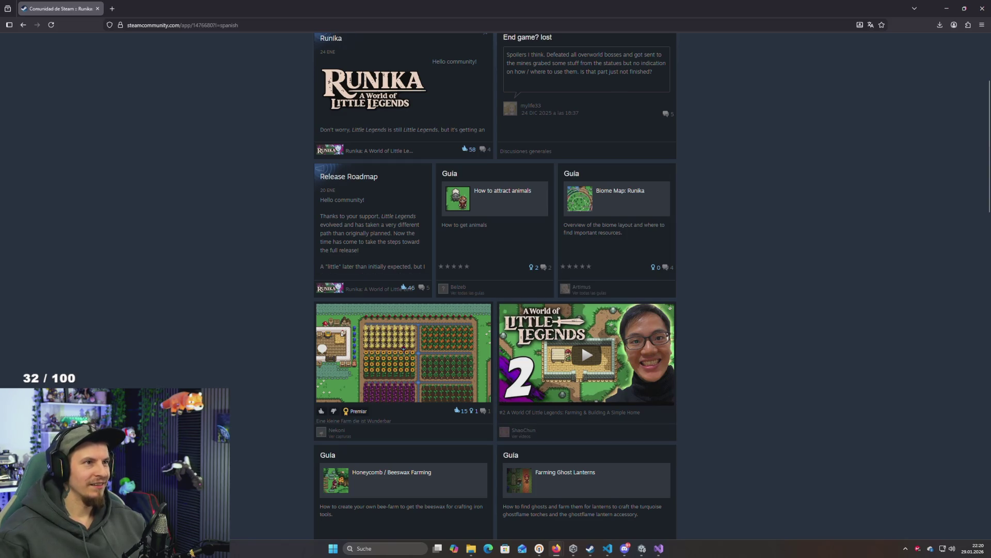
left_click(592, 370)
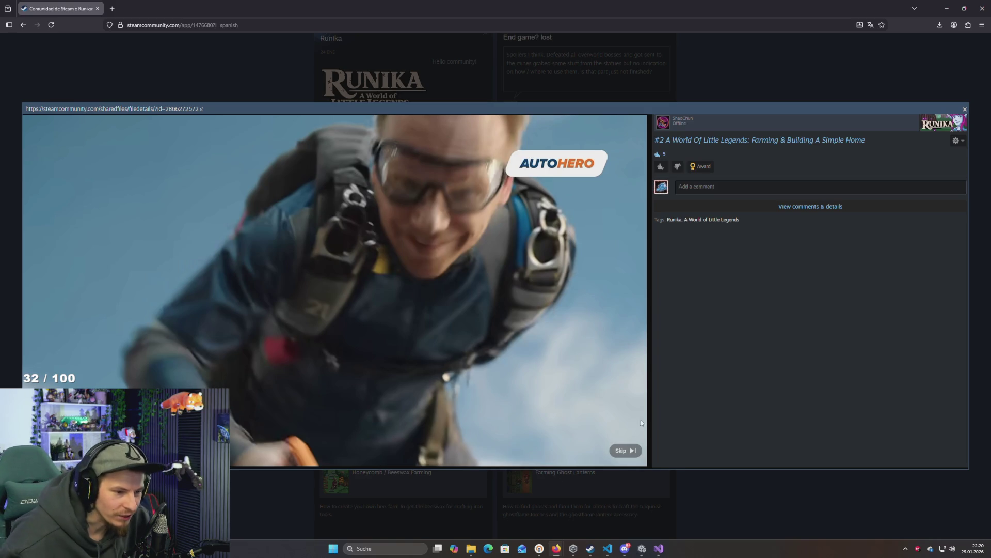
left_click(626, 451)
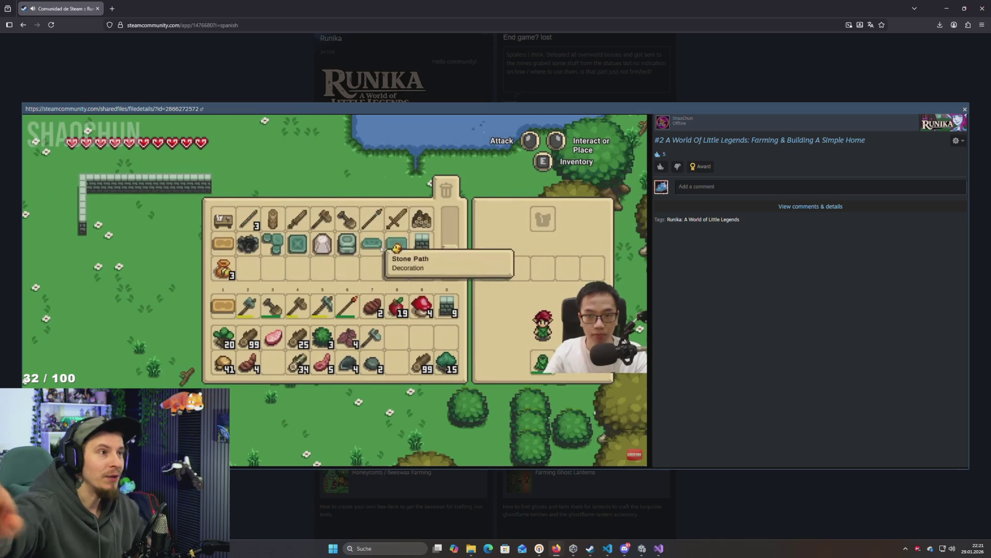
Pause the Runika farming video on the game's inventory screen
left_click(169, 350)
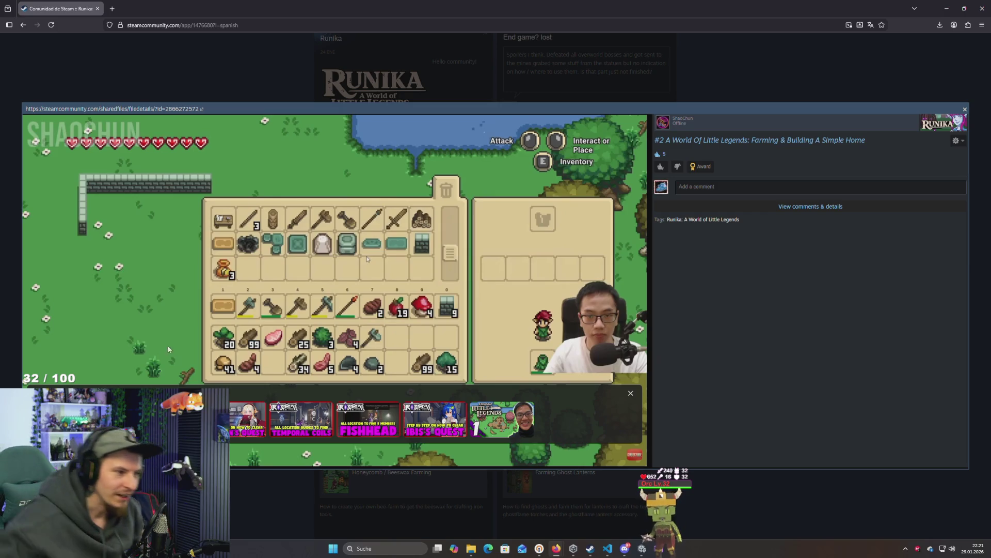
mouse_move(246, 324)
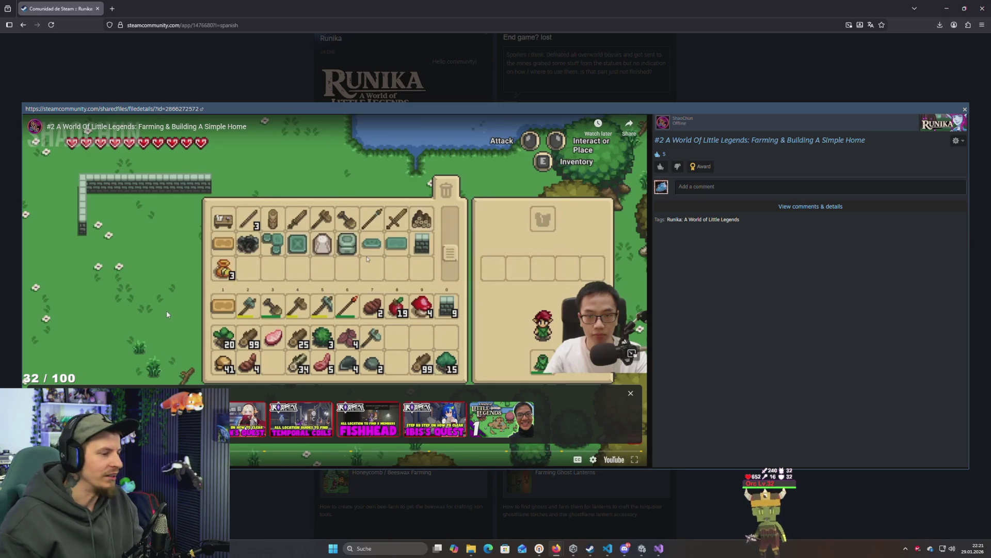
Resume the farming video and pause it again as stone floor tiles are laid
left_click(630, 395)
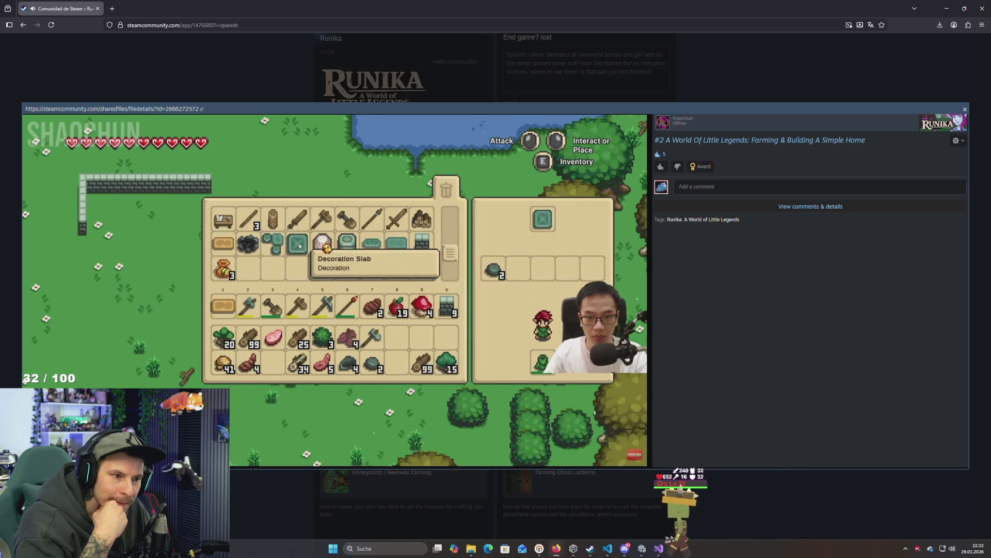
mouse_move(252, 441)
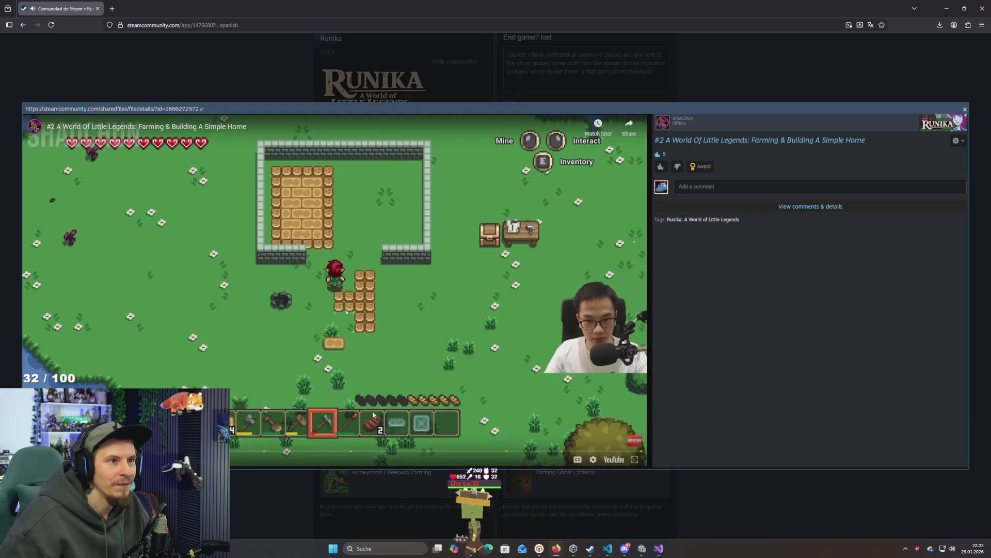
left_click(476, 285)
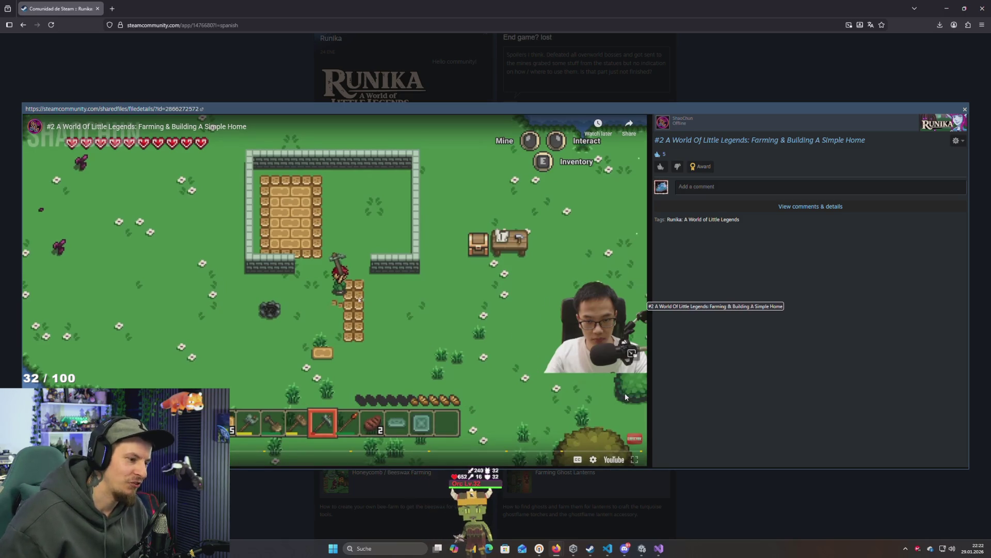
Close the video, scroll through the Runika feed and back to the top, then close Firefox
left_click(788, 506)
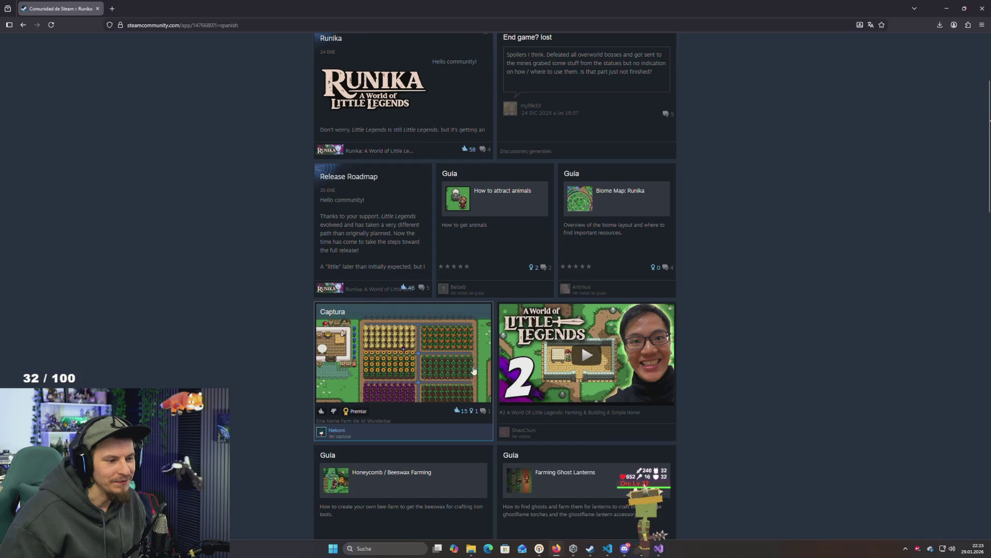
scroll(444, 385, "down", 6)
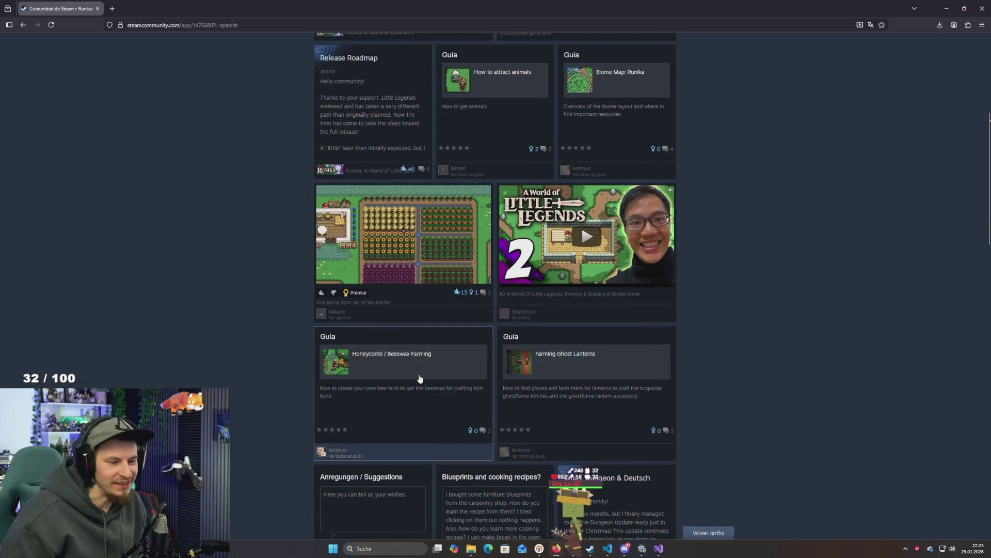
scroll(420, 377, "down", 2)
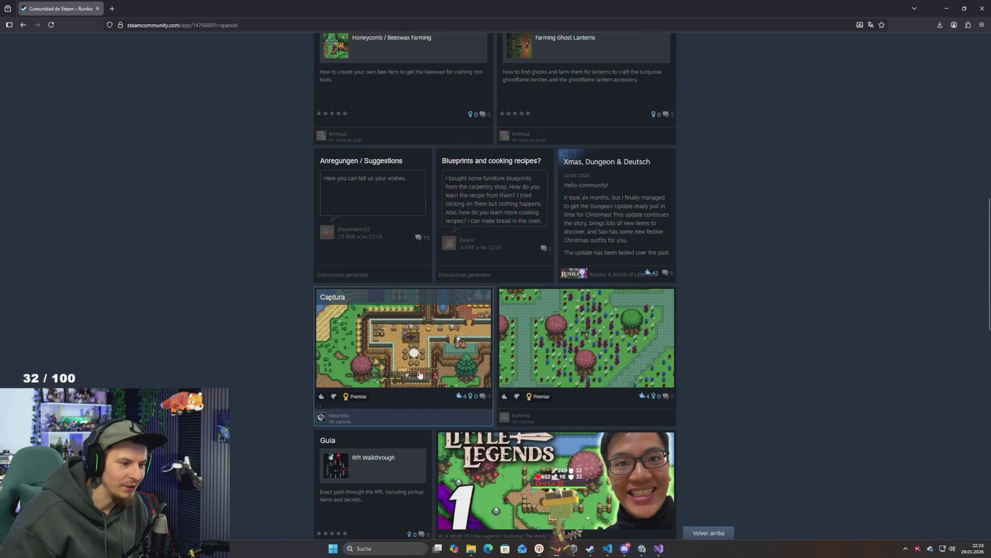
scroll(419, 375, "down", 3)
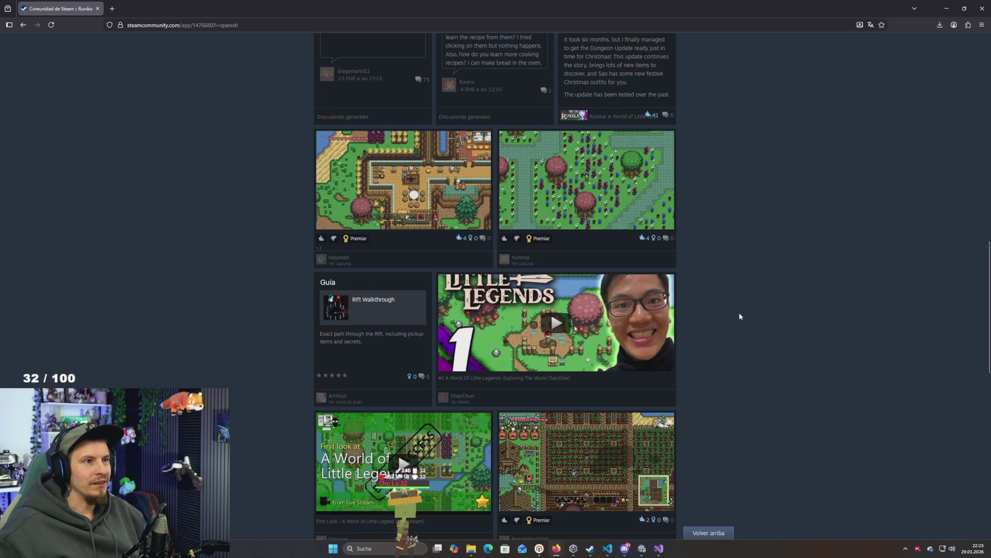
scroll(739, 316, "up", 8)
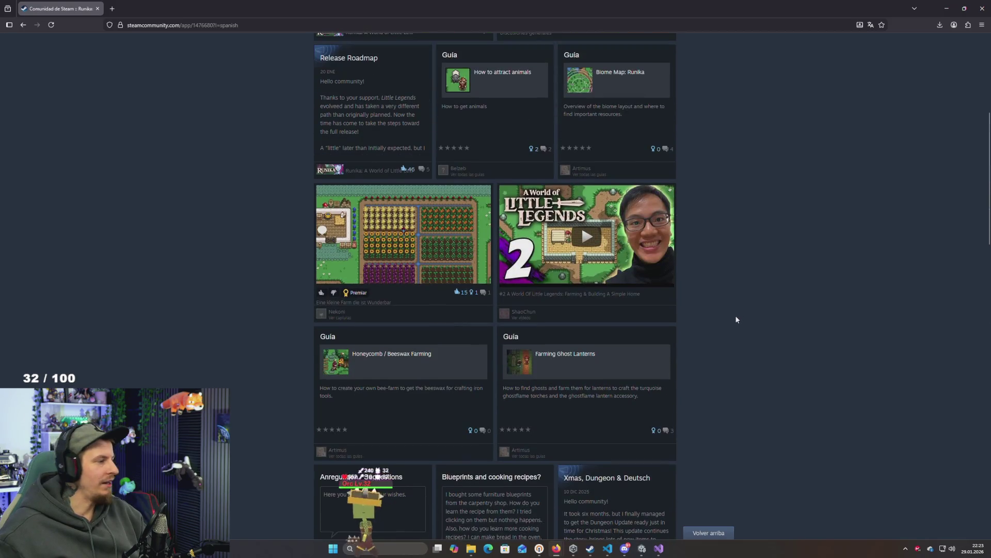
scroll(735, 322, "up", 5)
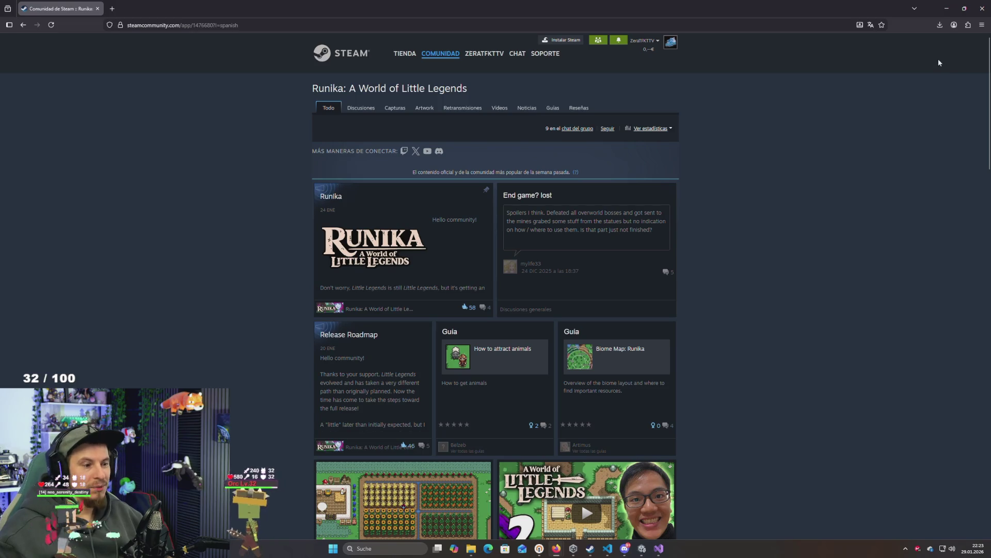
left_click(982, 16)
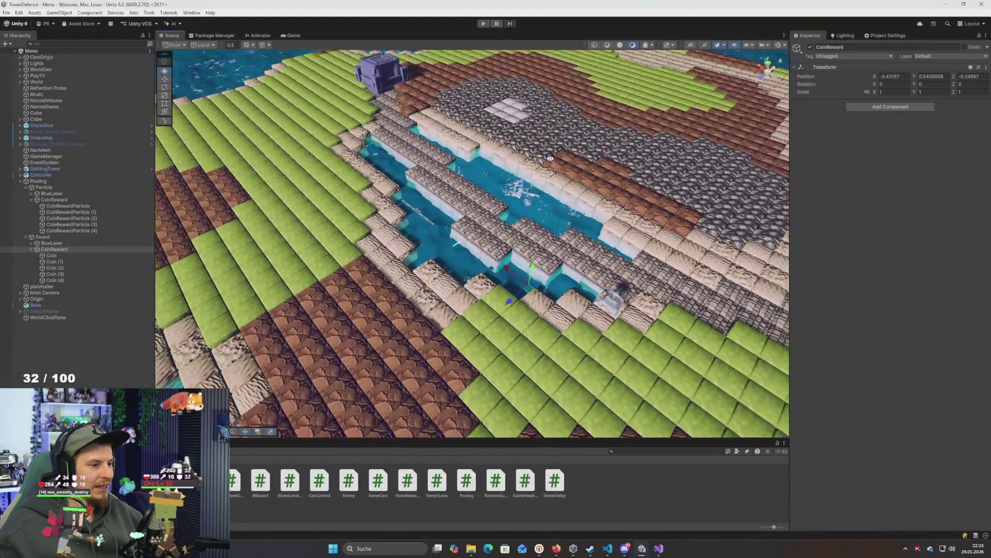
Orbit the Scene camera over the tower-defense island and start the game in Play mode
mouse_move(551, 159)
left_mouse_down()
mouse_move(644, 140)
mouse_move(465, 126)
mouse_move(607, 146)
left_mouse_up()
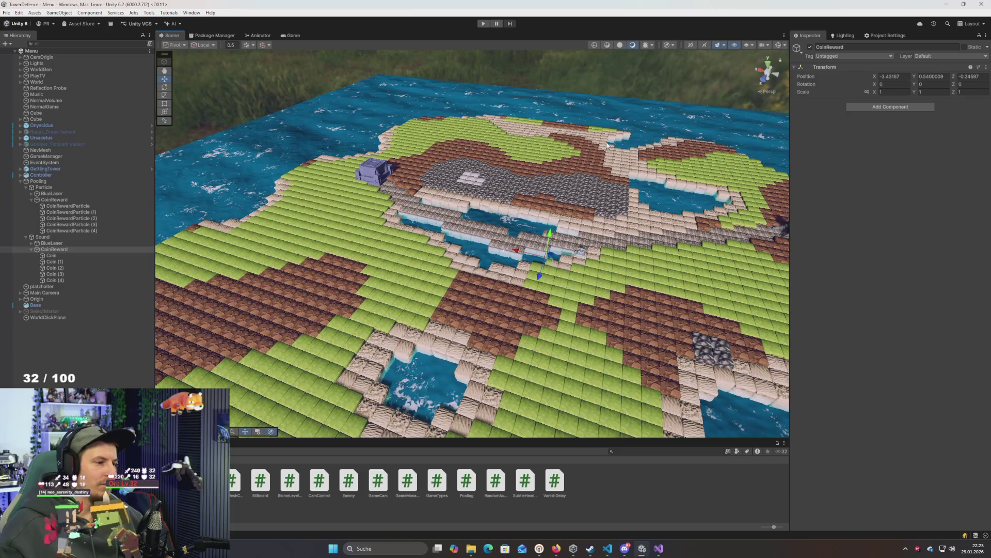
mouse_move(541, 194)
left_mouse_down()
mouse_move(483, 234)
mouse_move(486, 252)
left_mouse_up()
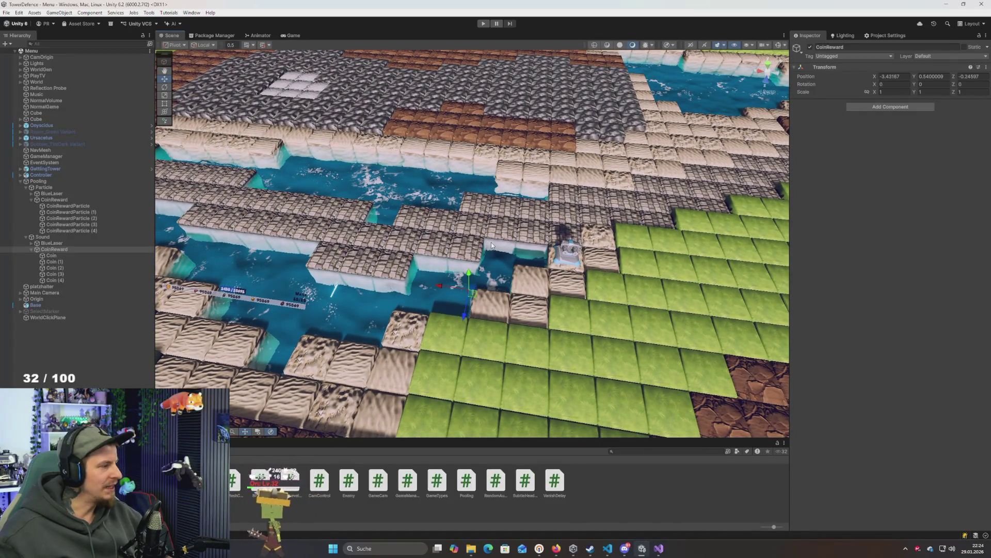
left_click(484, 24)
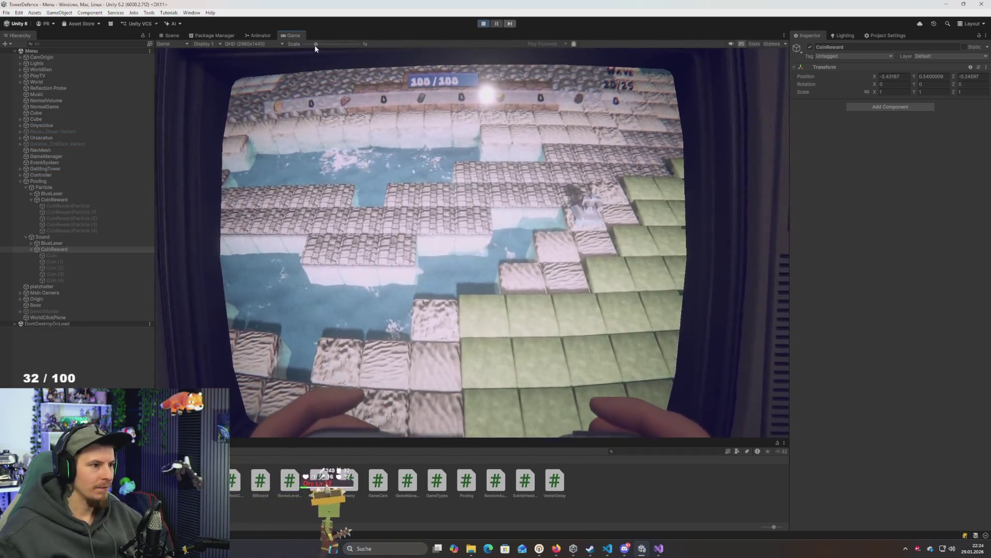
left_click_drag(314, 45, 243, 63)
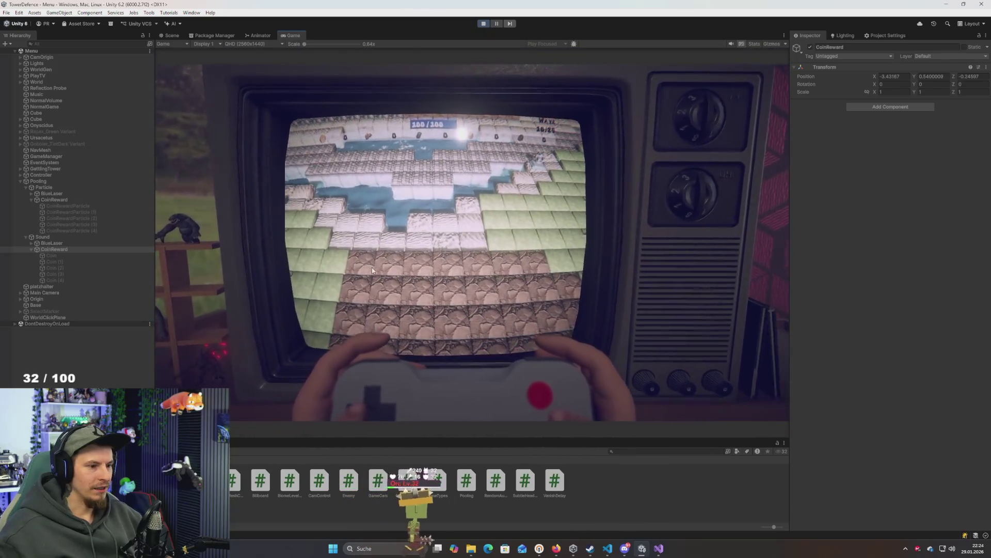
double_click(291, 40)
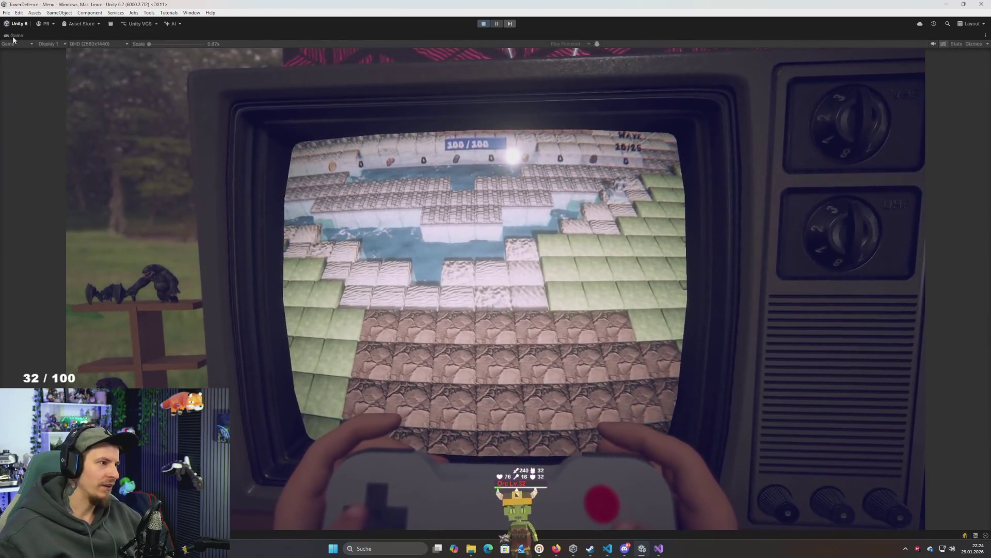
double_click(15, 35)
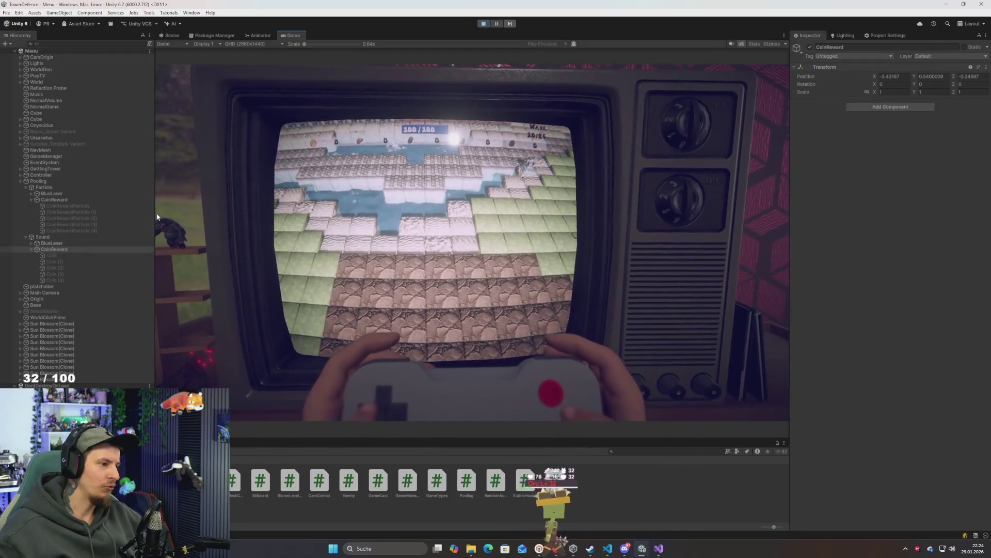
left_click(37, 112)
left_click(810, 48)
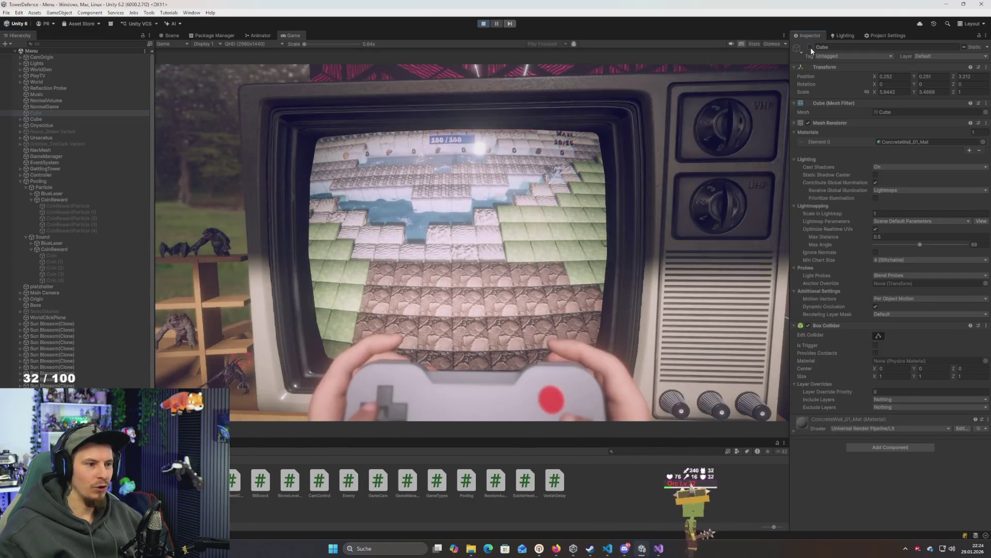
double_click(301, 37)
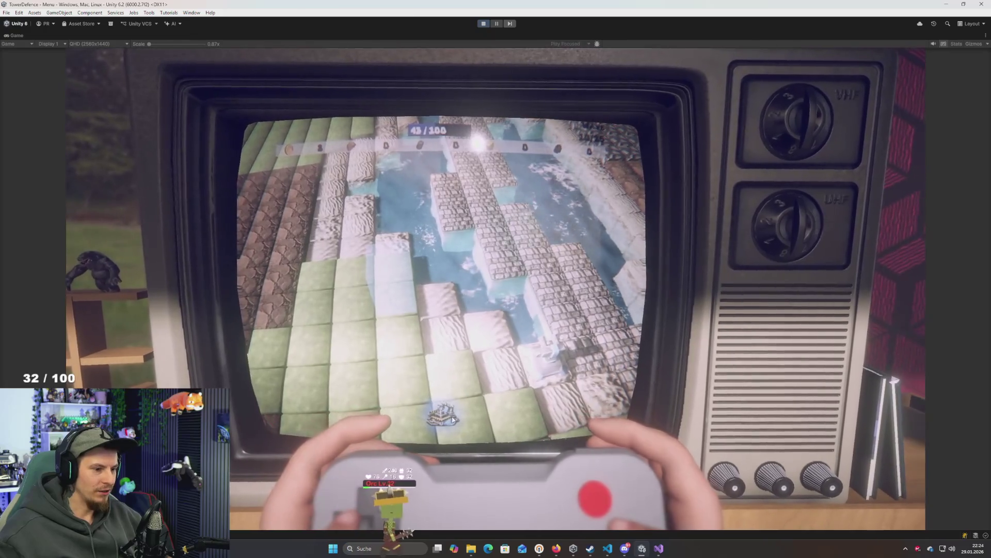
left_click(452, 419)
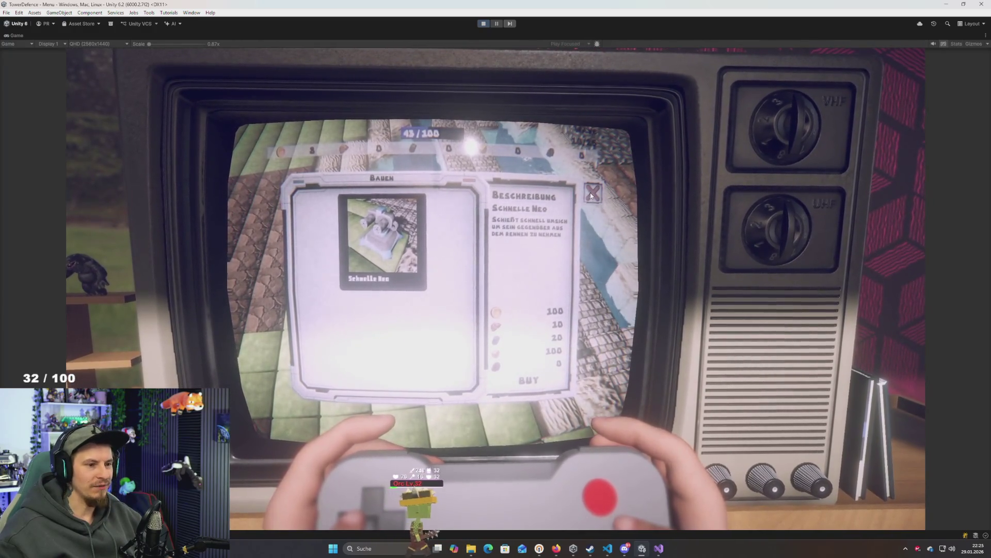
Close the Bauen build panel, stop Play mode, and orbit the Scene view over the map
left_click(592, 193)
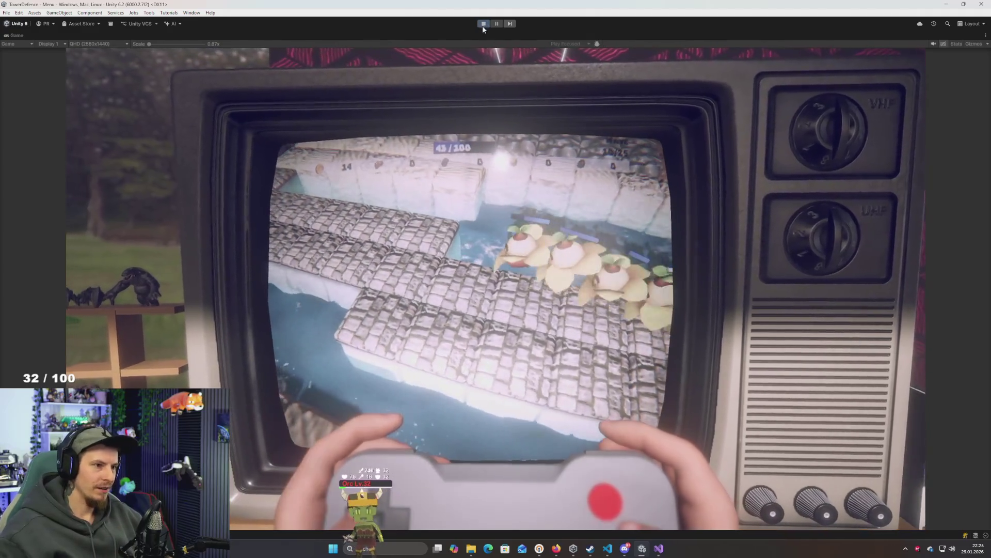
left_click(483, 23)
mouse_move(462, 184)
left_mouse_down()
mouse_move(495, 197)
mouse_move(562, 162)
mouse_move(504, 194)
mouse_move(480, 193)
mouse_move(486, 189)
left_mouse_up()
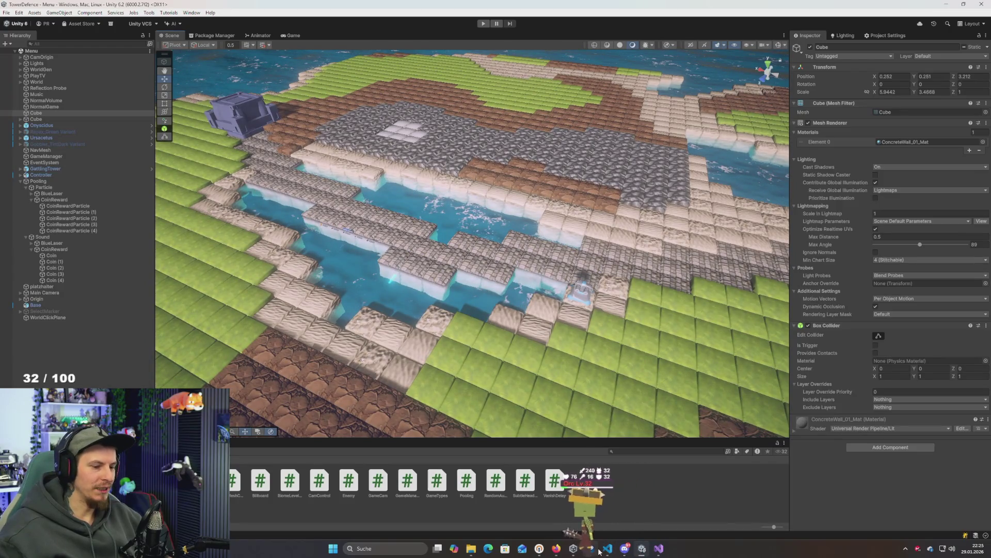
Launch ShortStory1 from Unity Hub, declining to restore its scene backups
left_click_drag(506, 347, 488, 345)
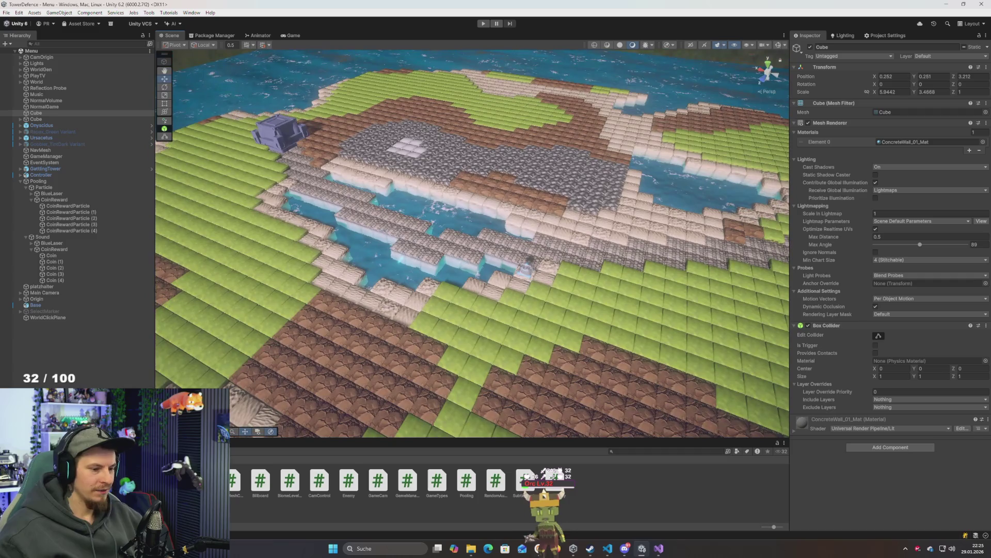
left_click(575, 551)
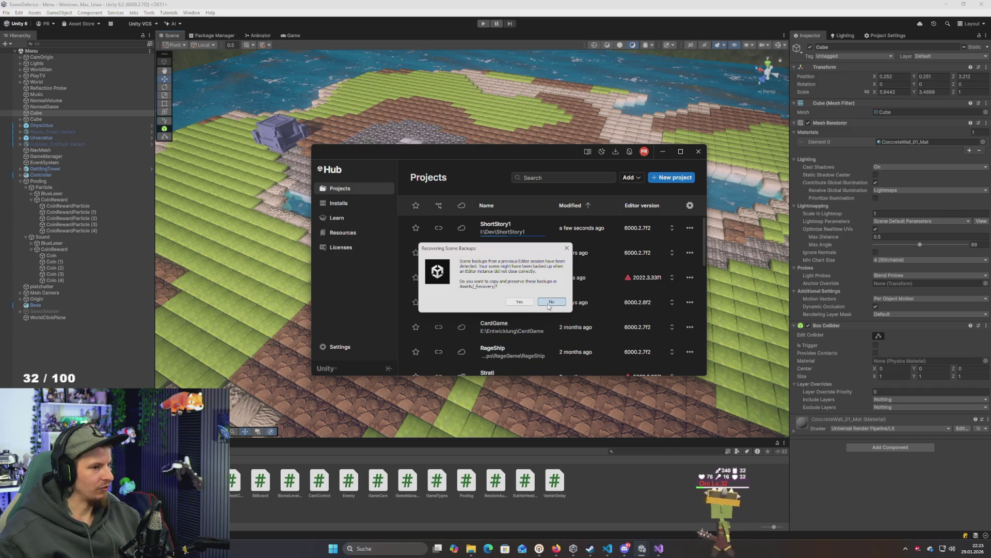
left_click(551, 303)
Return to the TowerDefence editor and orbit the Scene camera across the level
mouse_move(230, 302)
left_mouse_down()
mouse_move(229, 288)
mouse_move(304, 322)
left_mouse_up()
mouse_move(287, 306)
left_mouse_down()
mouse_move(217, 289)
mouse_move(379, 314)
left_mouse_up()
key("super+Tab")
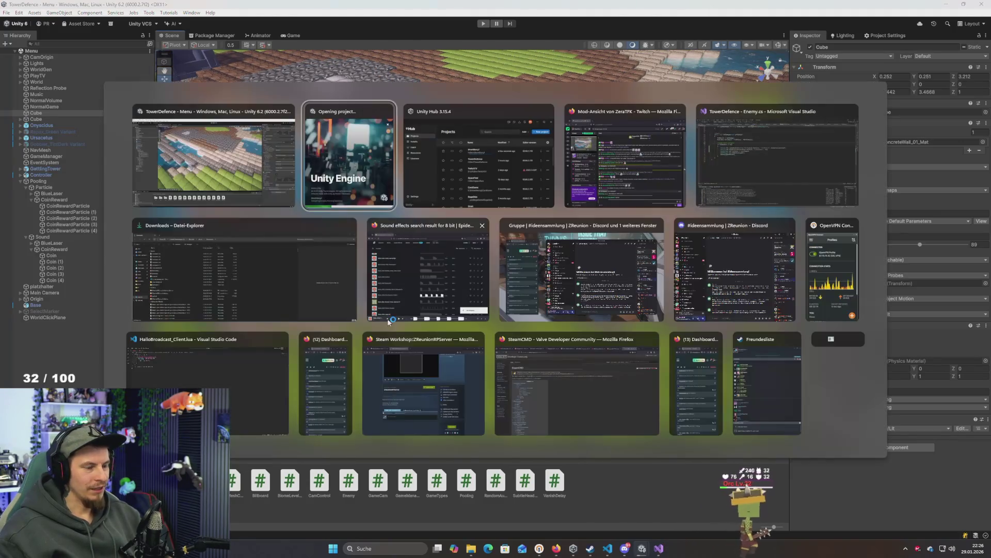
left_click(459, 94)
left_click_drag(459, 93, 416, 153)
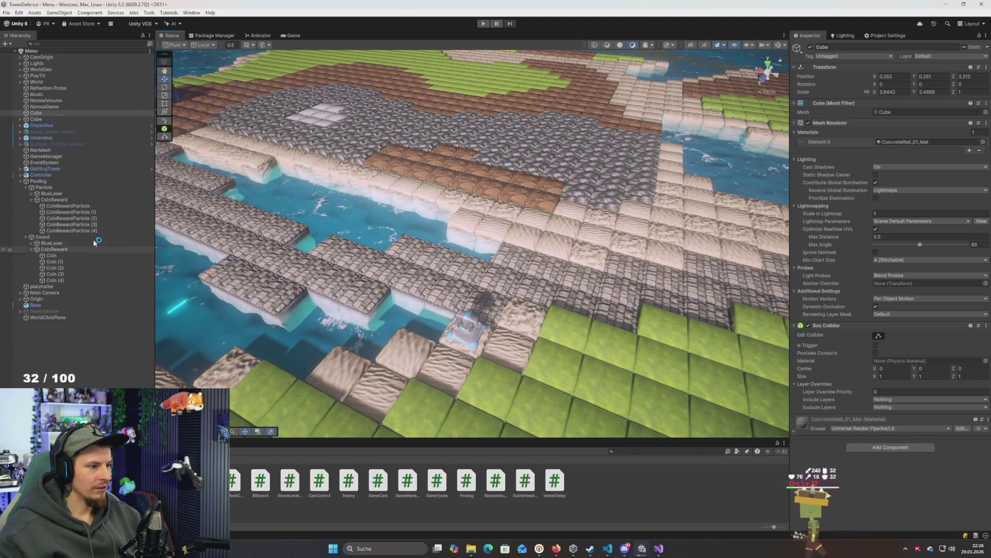
Select CoinRewardParticle (1), run the game, and inspect the pooled CoinRewardParticle objects during play
left_click(75, 212)
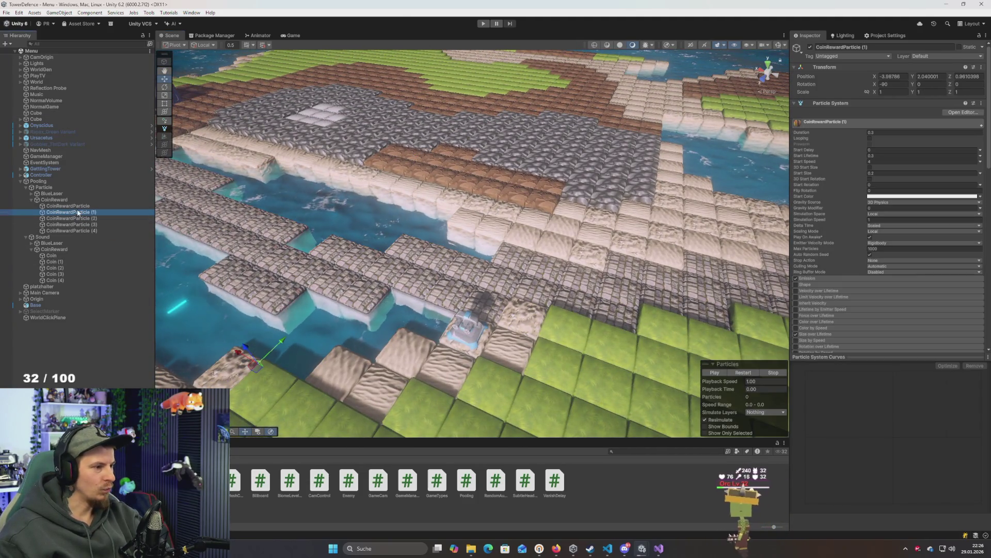
left_click(484, 24)
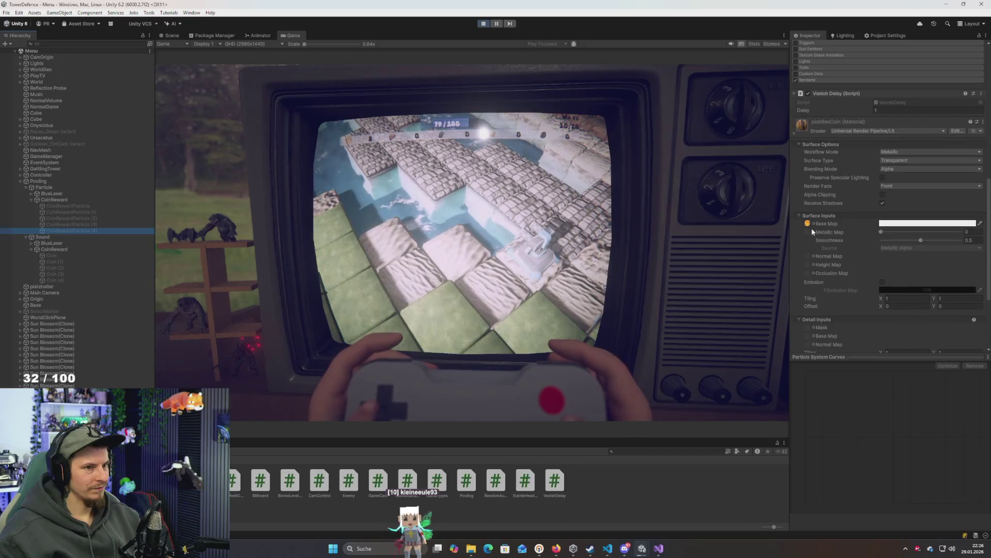
scroll(812, 232, "down", 8)
scroll(812, 232, "down", 3)
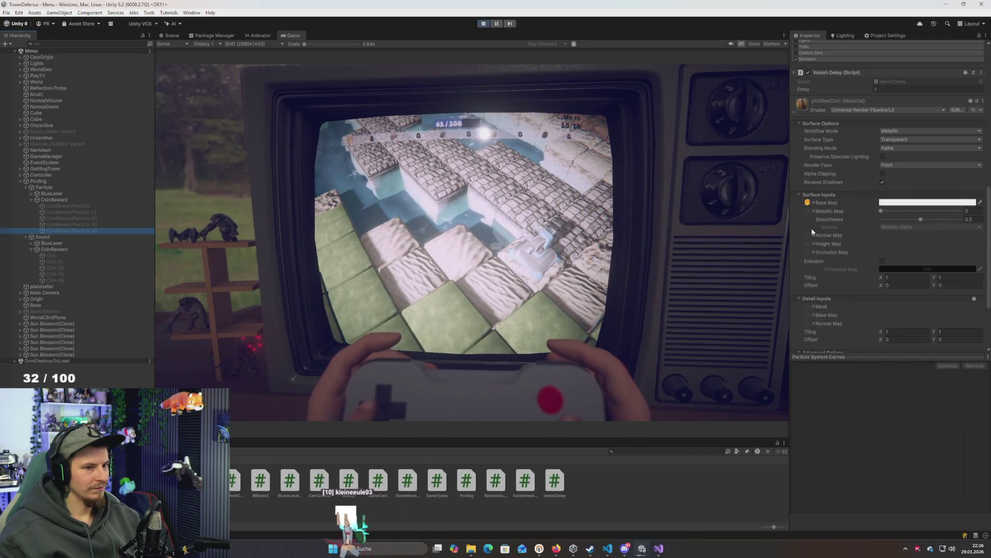
scroll(812, 233, "down", 2)
scroll(812, 233, "up", 3)
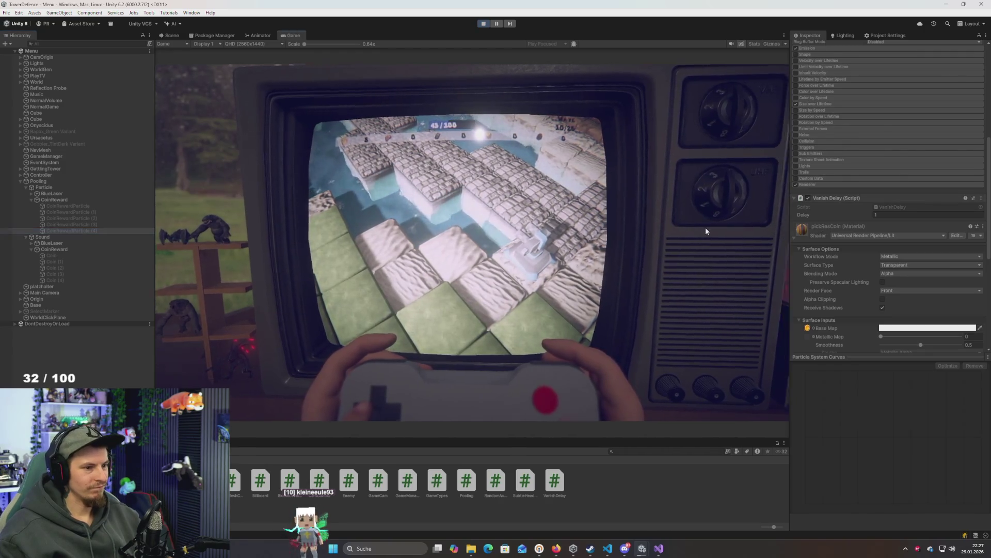
left_click(705, 228)
scroll(813, 175, "up", 4)
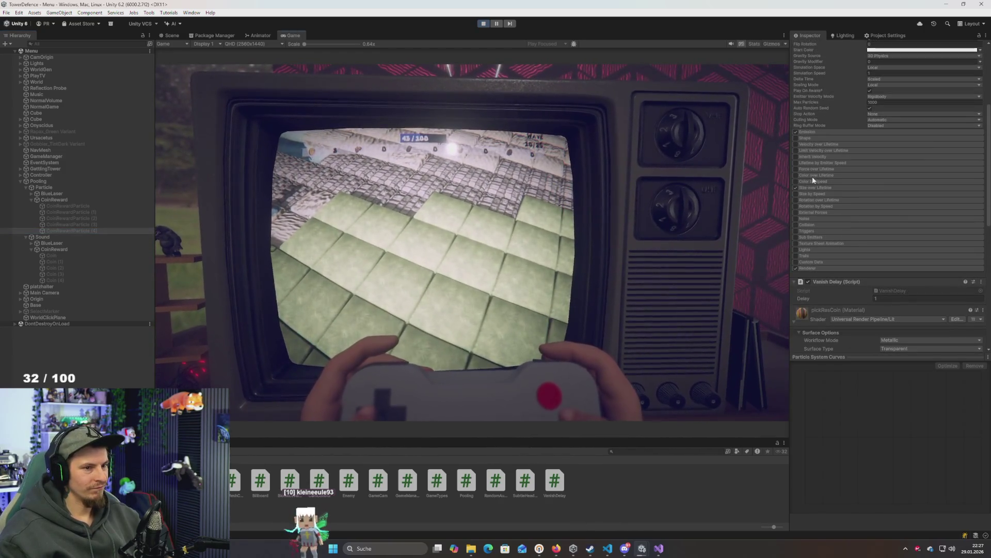
scroll(909, 221, "up", 7)
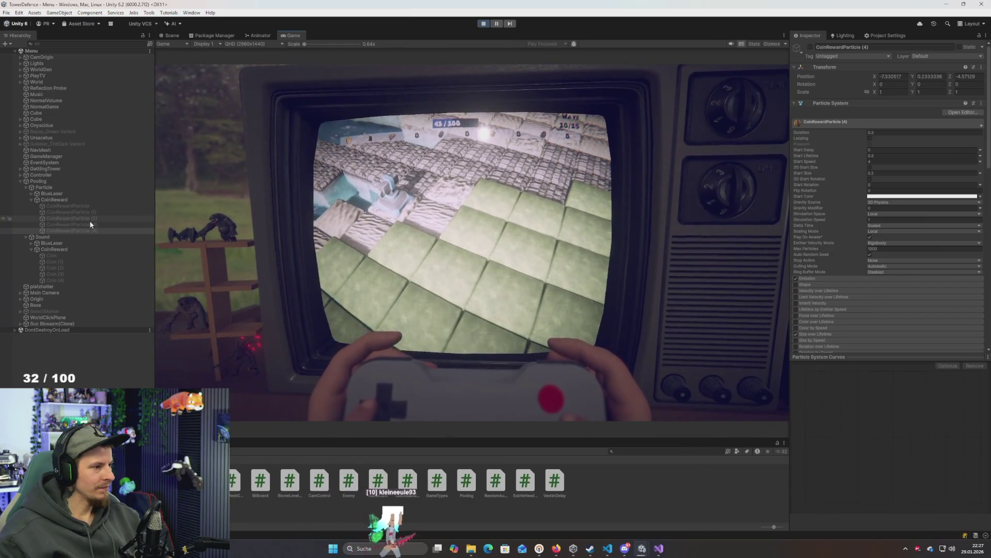
left_click(72, 211)
Stop the TowerDefence playtest, then switch to ShortStory1 and start its map1 scene playing
key("alt+Tab")
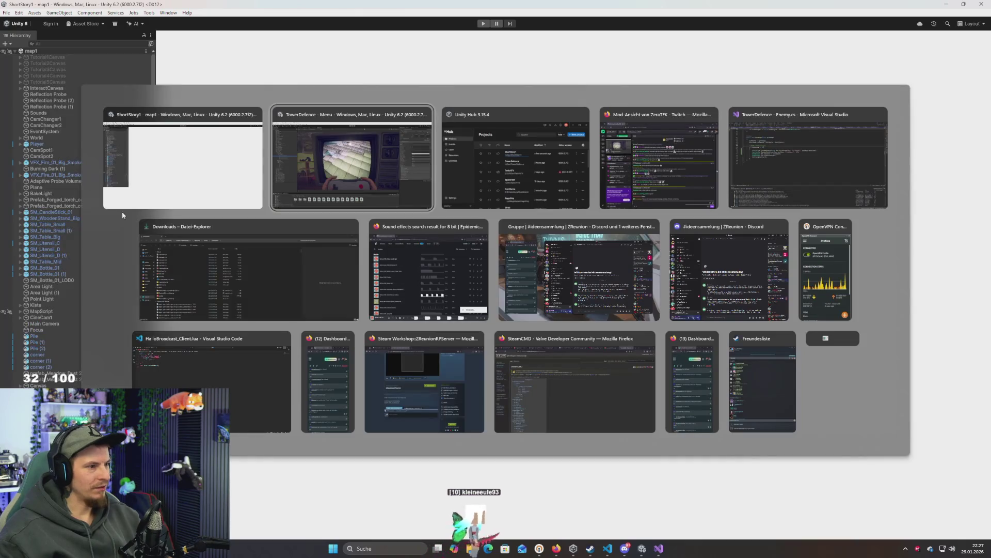
key("alt+shift+Tab")
key("alt+Tab")
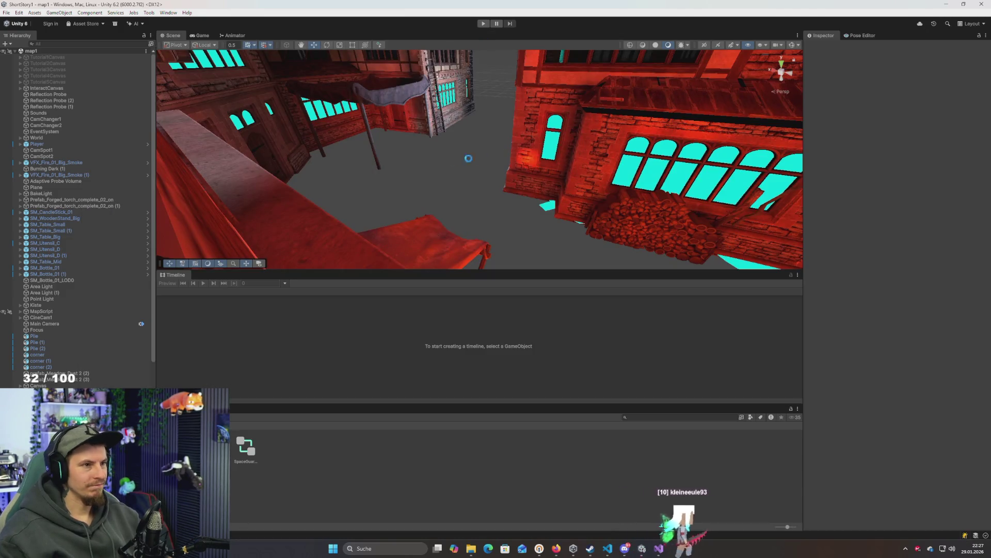
key("alt+Tab")
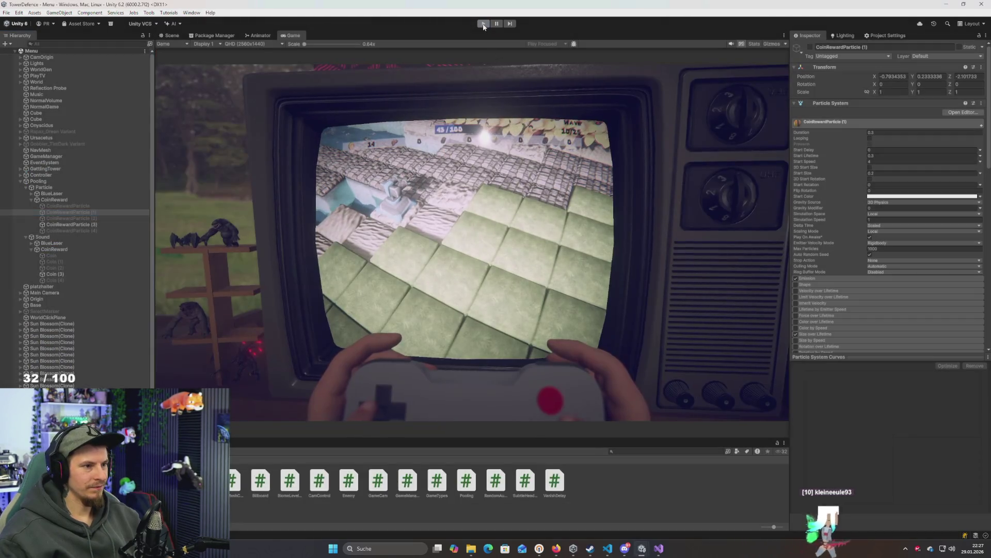
left_click(484, 23)
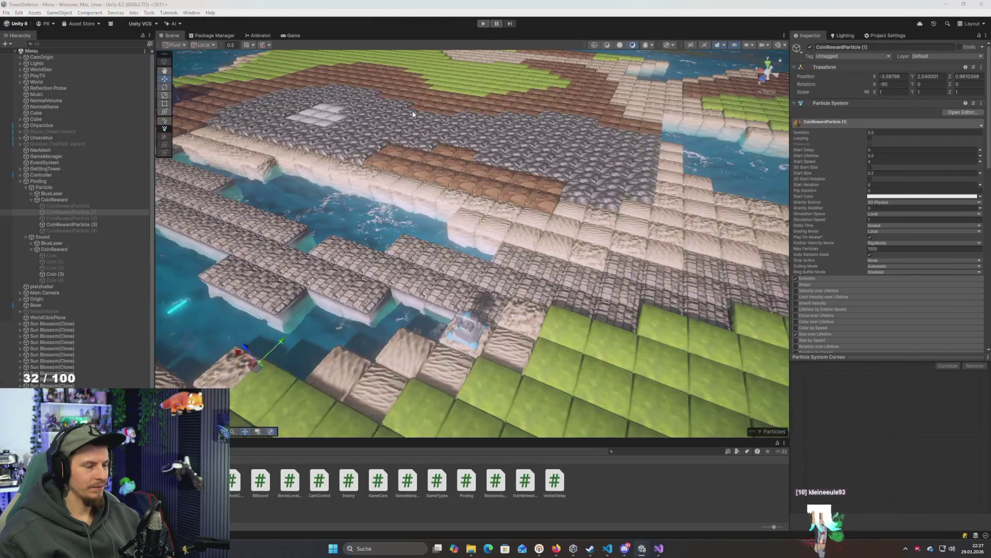
key("alt+Tab")
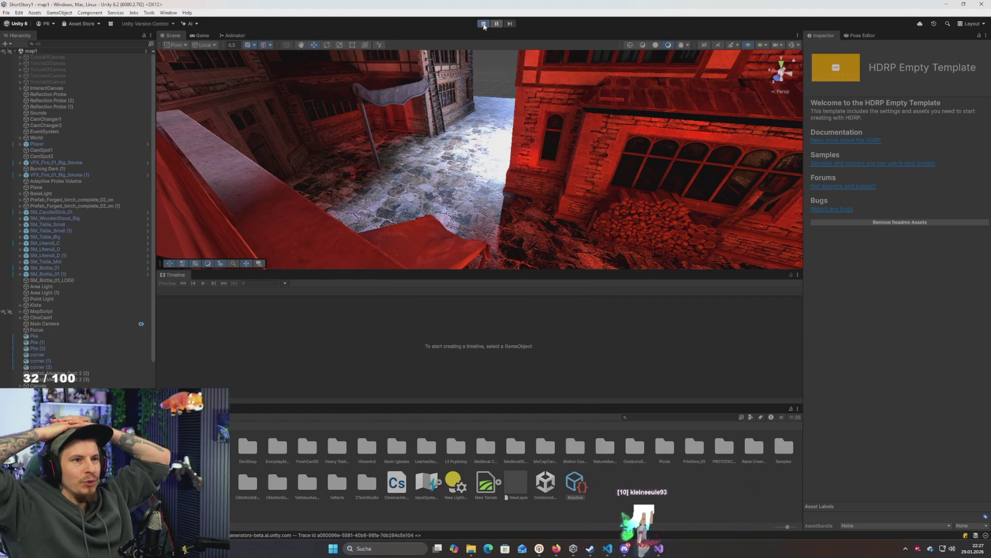
left_click(484, 24)
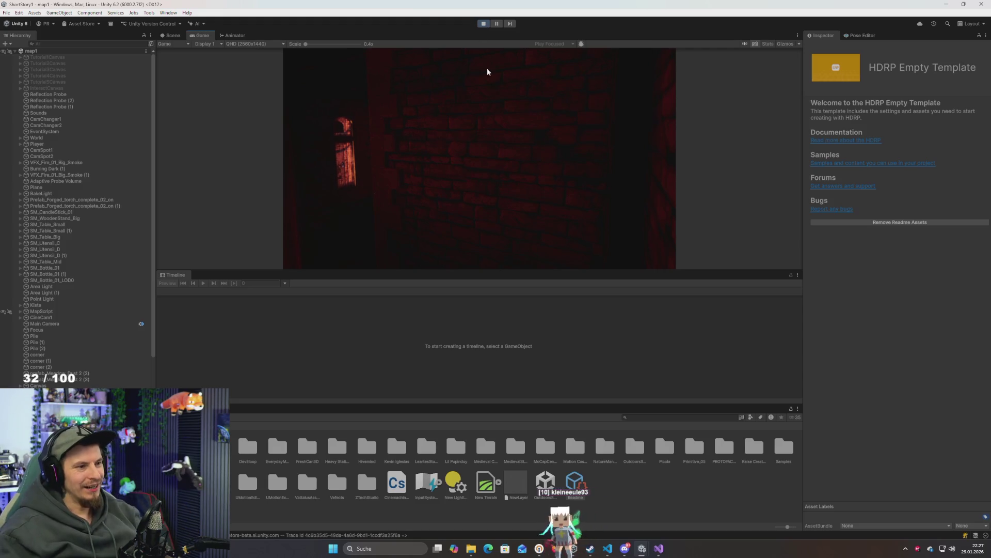
Enlarge the Game view above the Timeline, stop Play mode, and look around the brick room
left_click_drag(530, 270, 531, 297)
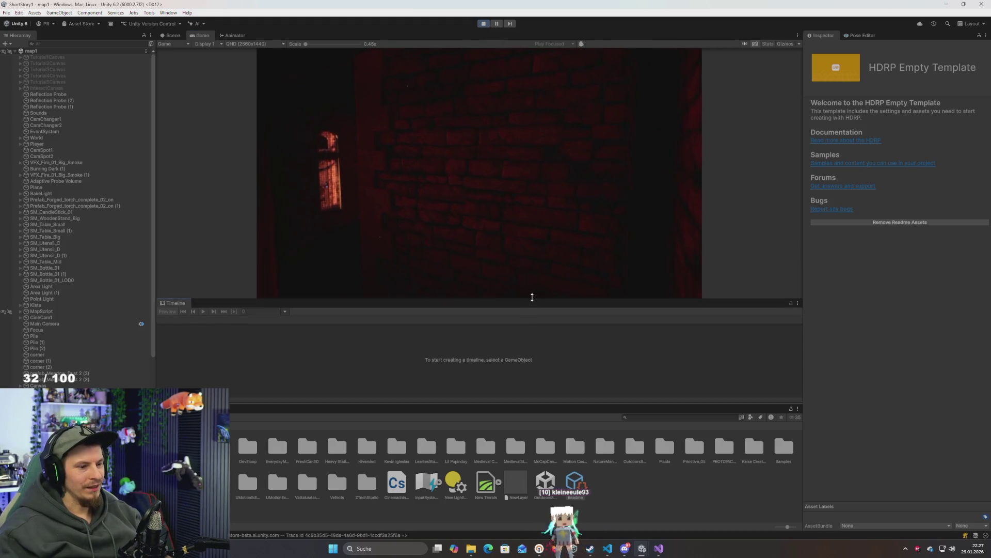
mouse_move(531, 403)
left_mouse_down()
mouse_move(530, 472)
mouse_move(533, 432)
left_mouse_up()
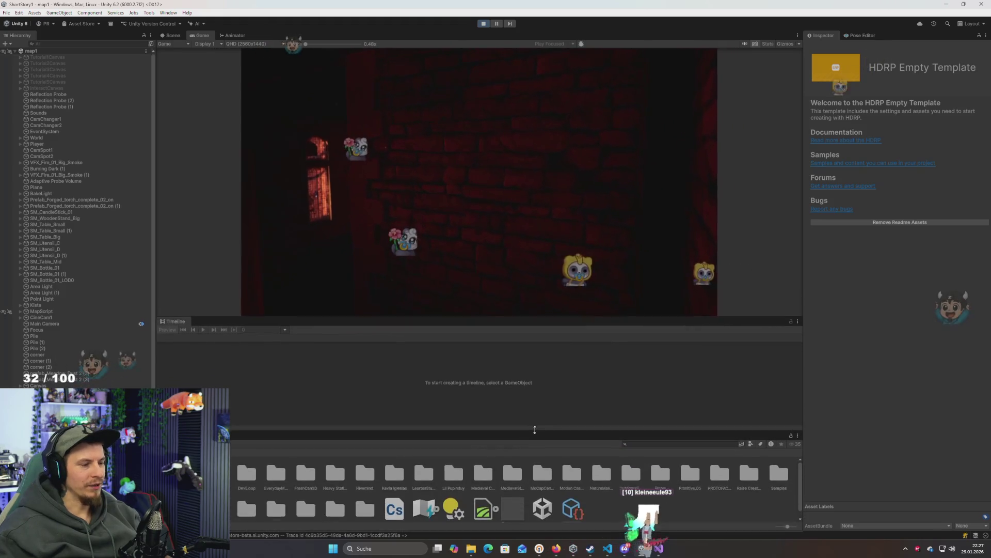
mouse_move(513, 326)
left_mouse_down()
mouse_move(511, 298)
mouse_move(511, 312)
left_mouse_up()
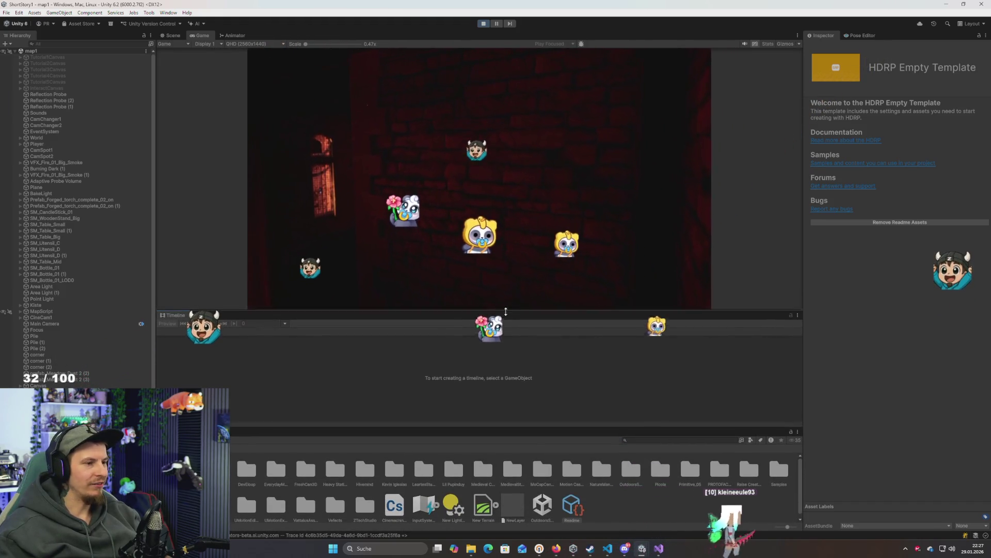
left_click(483, 23)
mouse_move(497, 156)
left_mouse_down()
mouse_move(460, 215)
mouse_move(540, 238)
mouse_move(574, 218)
mouse_move(547, 225)
mouse_move(618, 204)
mouse_move(942, 168)
mouse_move(26, 146)
mouse_move(103, 159)
mouse_move(925, 153)
mouse_move(979, 174)
mouse_move(804, 160)
mouse_move(855, 163)
mouse_move(21, 196)
mouse_move(44, 205)
mouse_move(959, 189)
mouse_move(965, 128)
mouse_move(8, 155)
mouse_move(9, 199)
mouse_move(909, 201)
mouse_move(903, 173)
mouse_move(955, 164)
mouse_move(164, 155)
mouse_move(145, 206)
mouse_move(147, 189)
mouse_move(58, 178)
left_mouse_up()
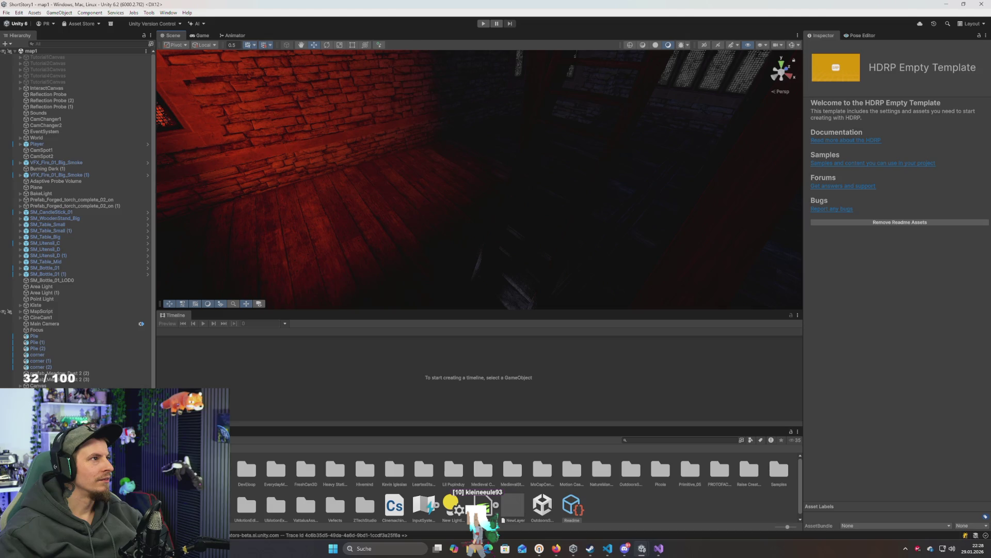
Look around the room and inspect prefab_Meadow_Dust 2 (2), Canvas, CineCam1 and MapScript objects
mouse_move(472, 103)
left_mouse_down()
mouse_move(504, 88)
mouse_move(514, 122)
mouse_move(389, 153)
mouse_move(420, 122)
left_mouse_up()
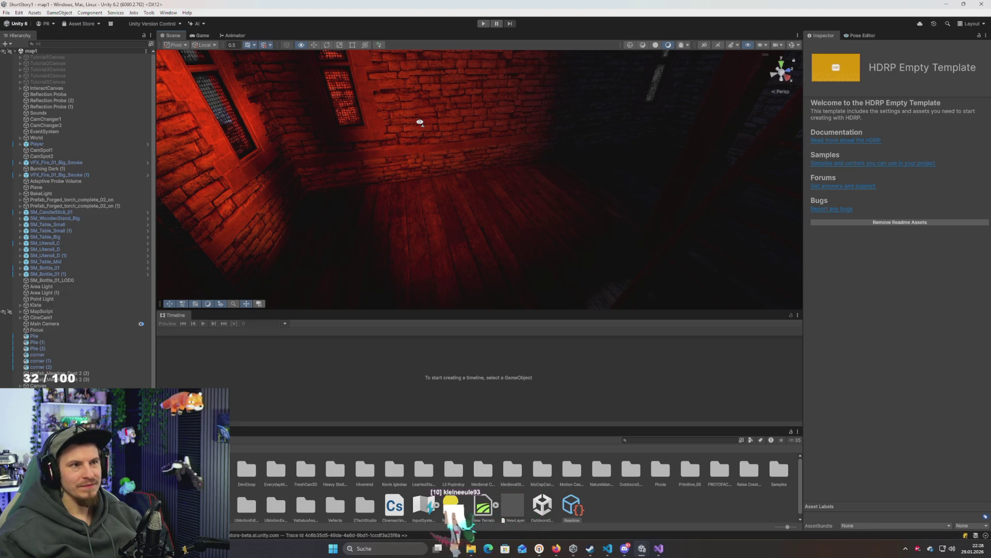
mouse_move(420, 122)
left_mouse_down()
mouse_move(285, 164)
mouse_move(387, 154)
mouse_move(507, 38)
left_mouse_up()
scroll(89, 293, "down", 1)
left_click(45, 355)
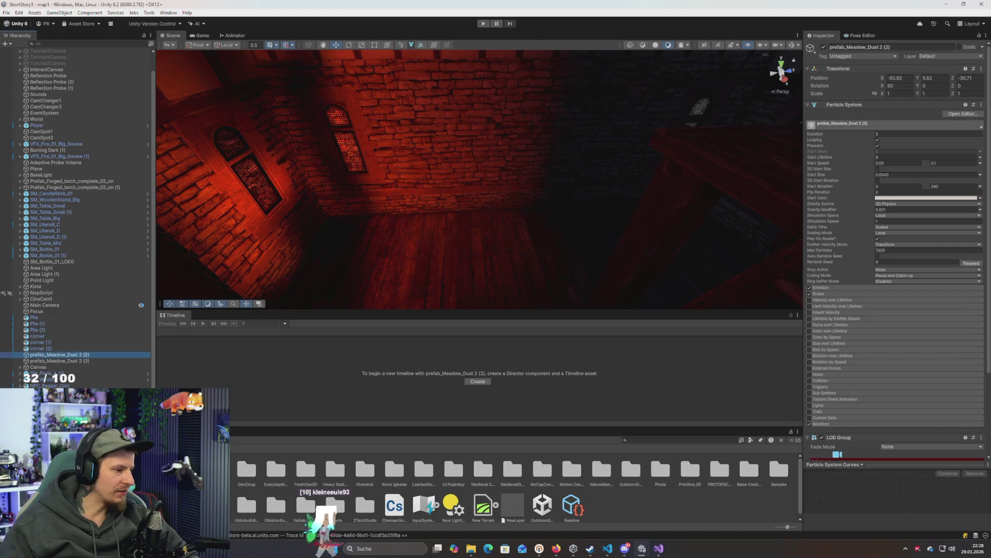
key("ctrl+shift+c")
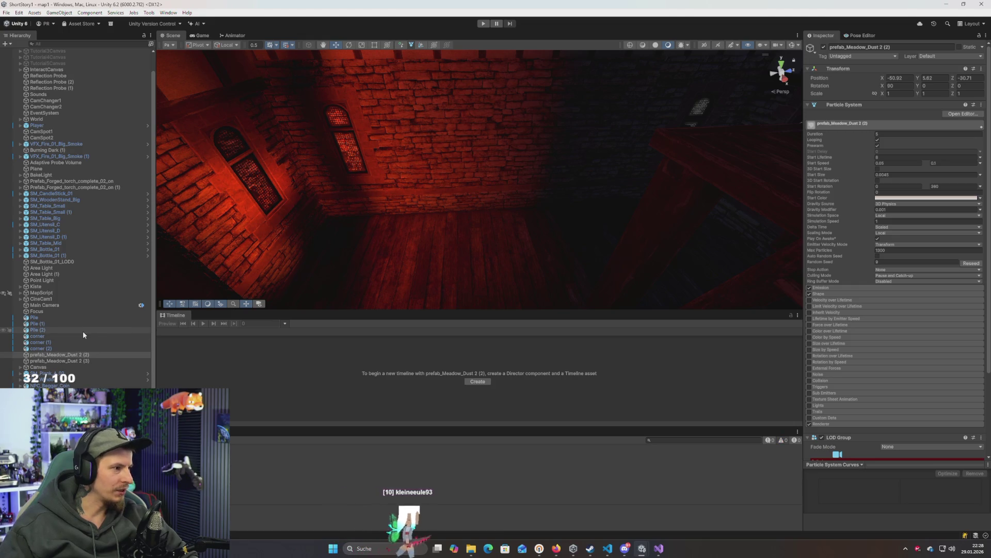
left_click(56, 368)
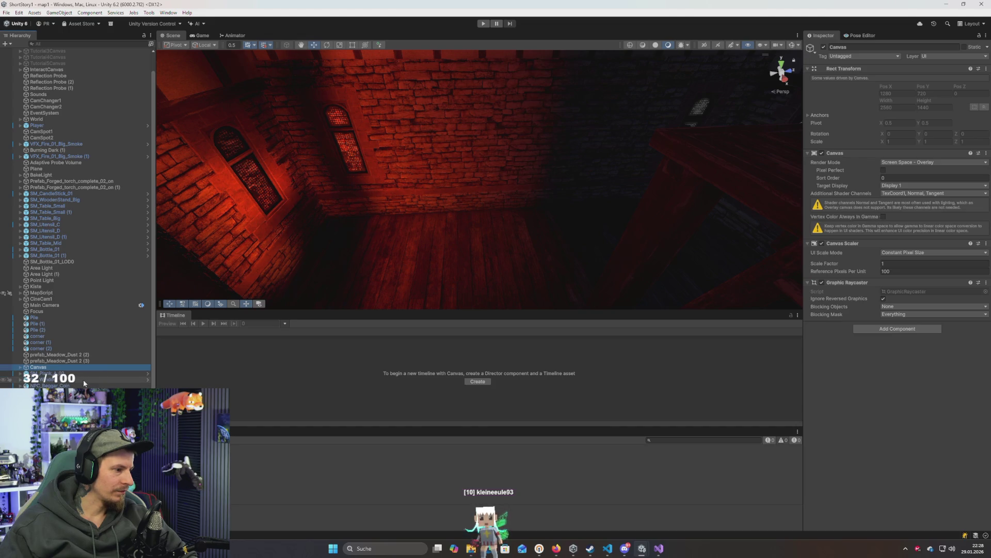
left_click(52, 300)
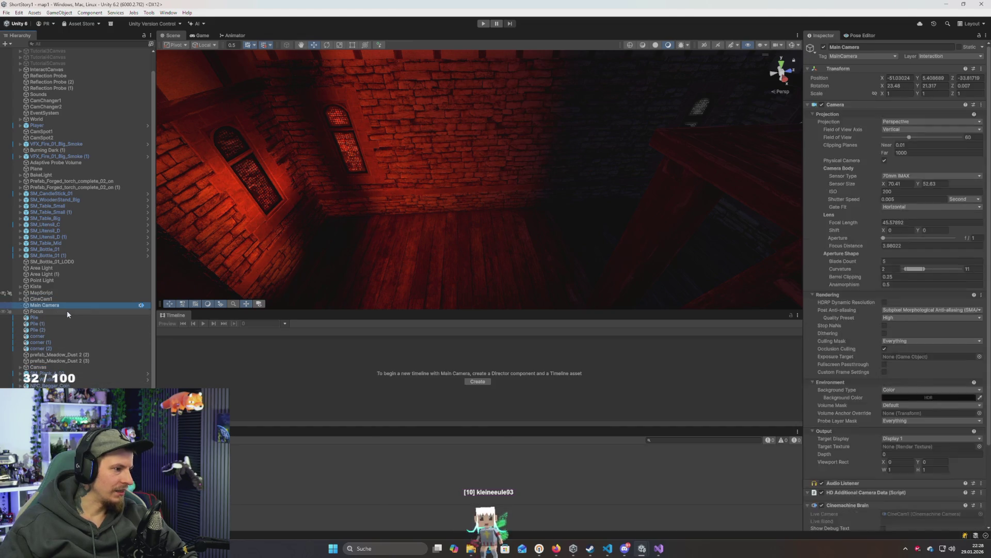
left_click(41, 292)
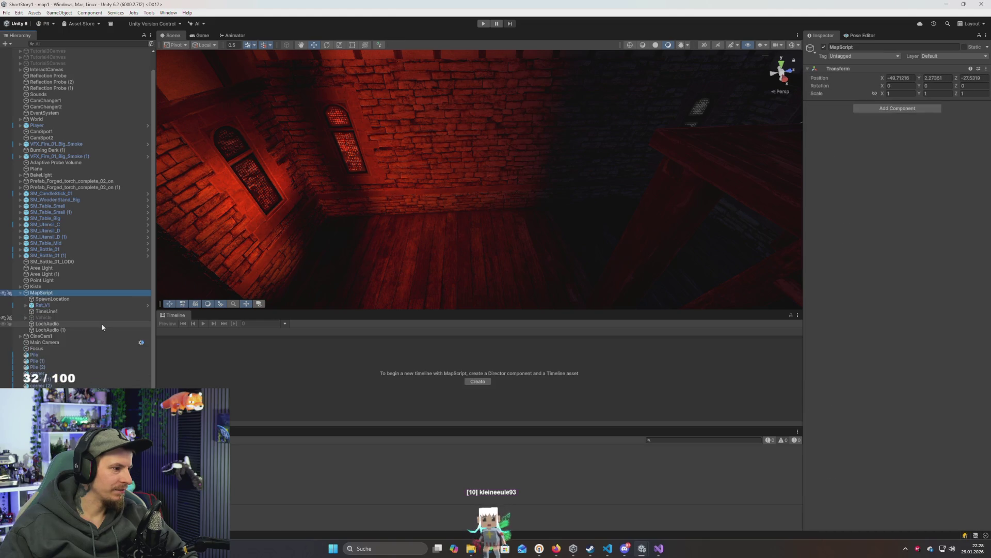
Set TimeLine1's Playable to Tutorial and show the Game view full-size
left_click(58, 310)
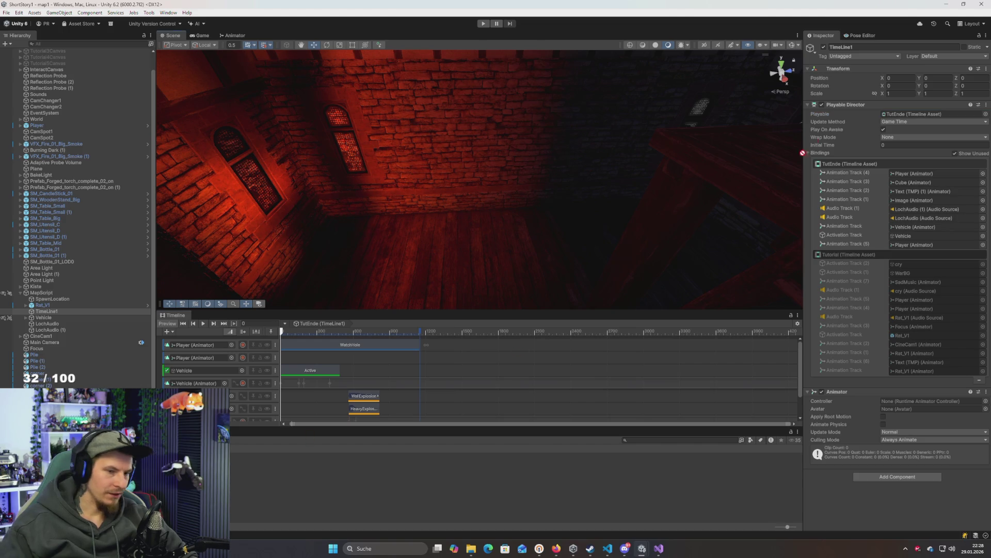
key("ctrl+z")
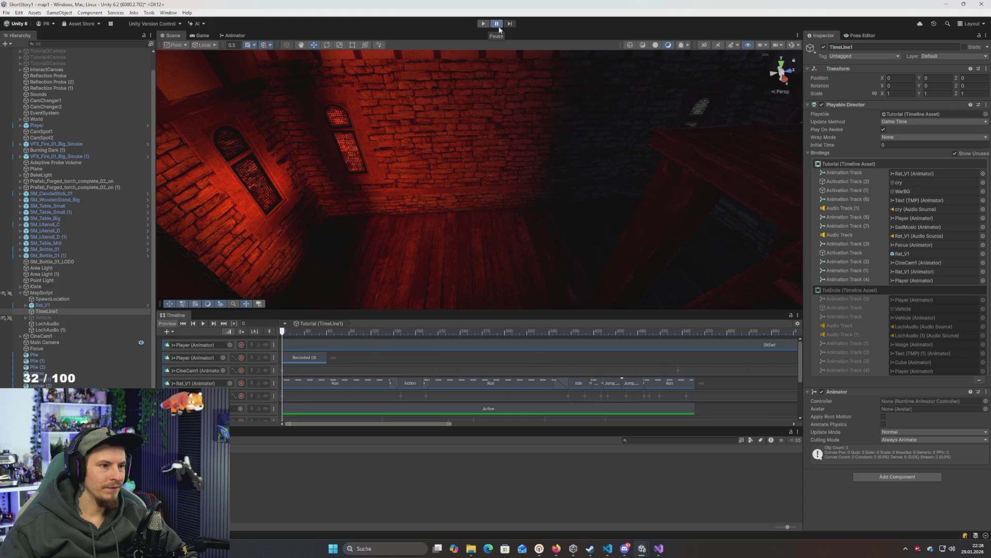
double_click(203, 35)
Run the map1 scene in Play mode, stop it, and close the ShortStory1 editor window
left_click(484, 23)
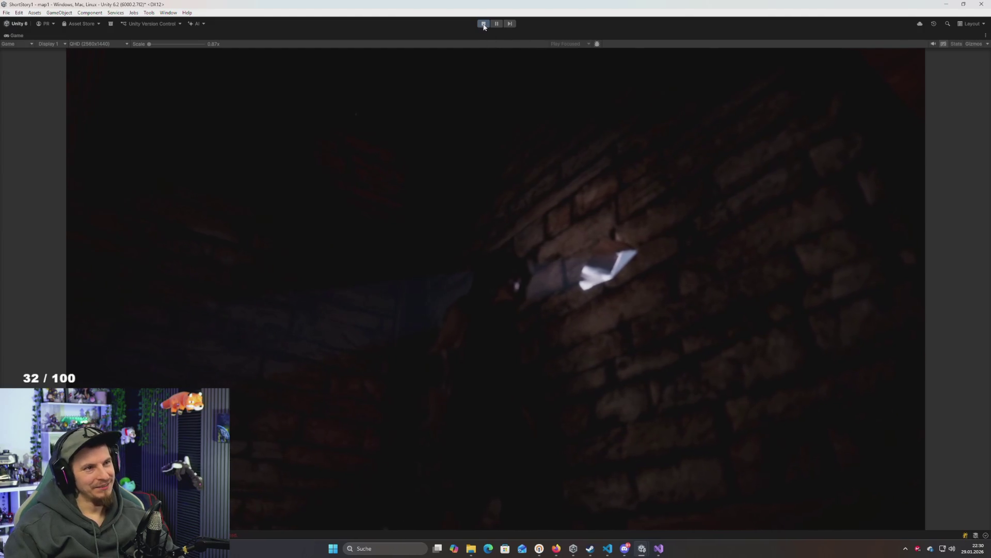
left_click(484, 24)
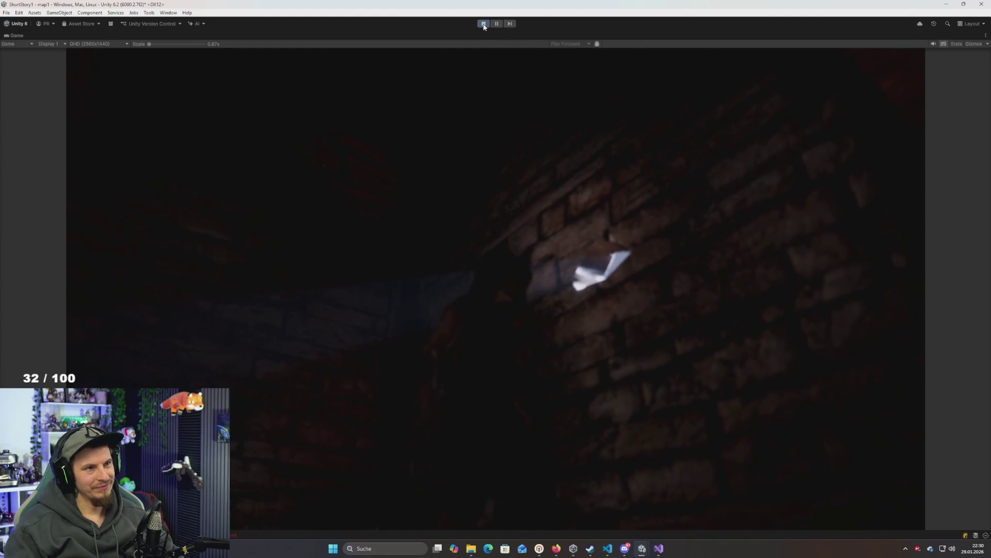
left_click(982, 7)
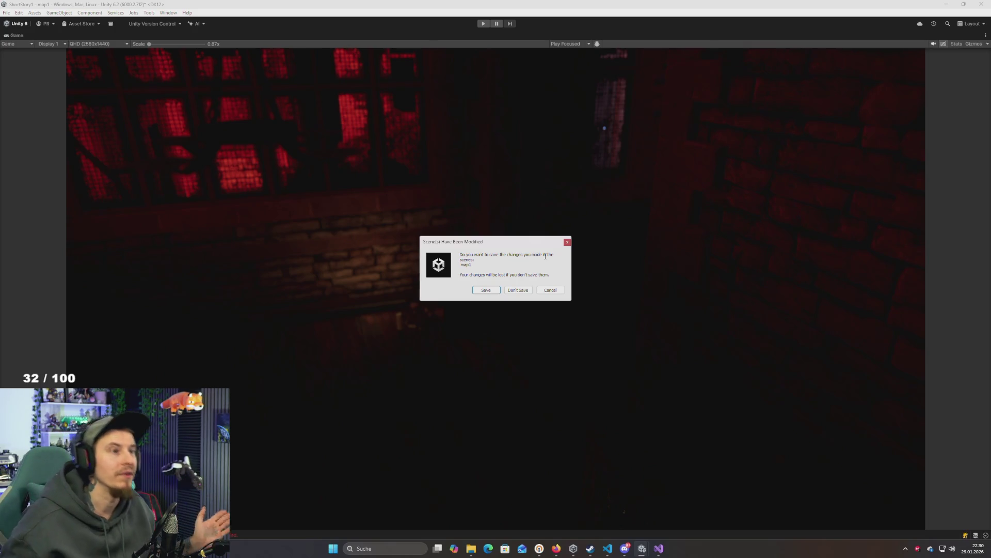
Discard the map1 scene changes and zoom in over the TowerDefence map
left_click(518, 290)
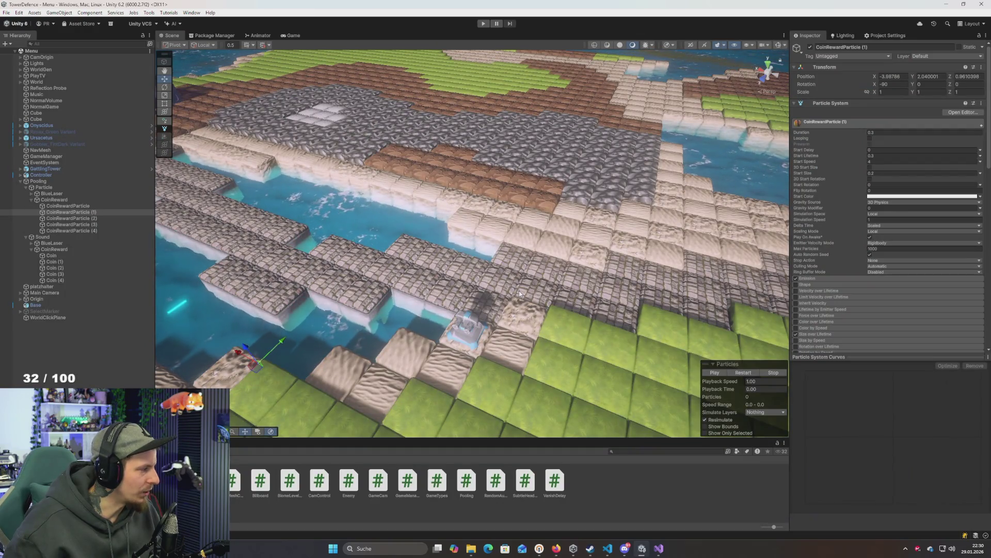
scroll(519, 290, "down", 6)
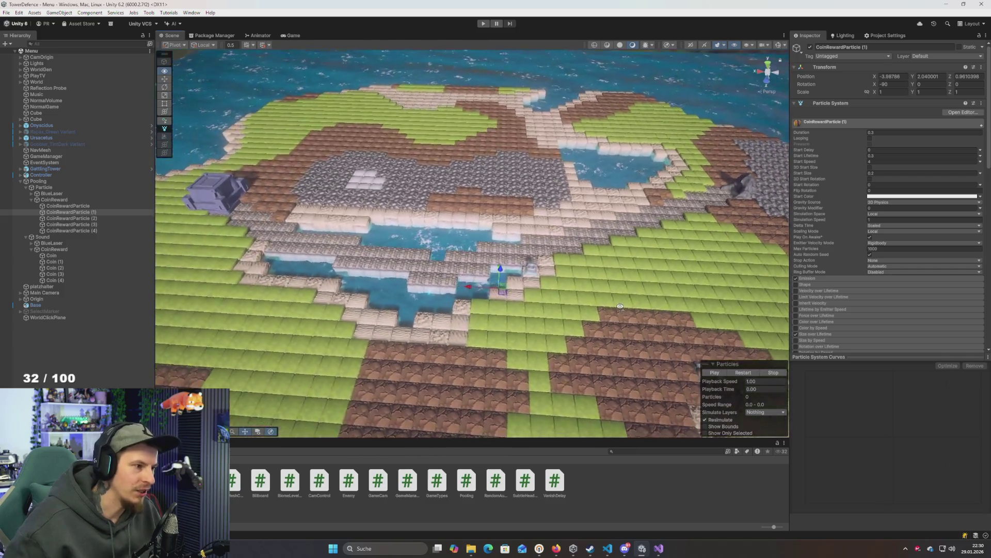
left_click_drag(620, 307, 604, 305)
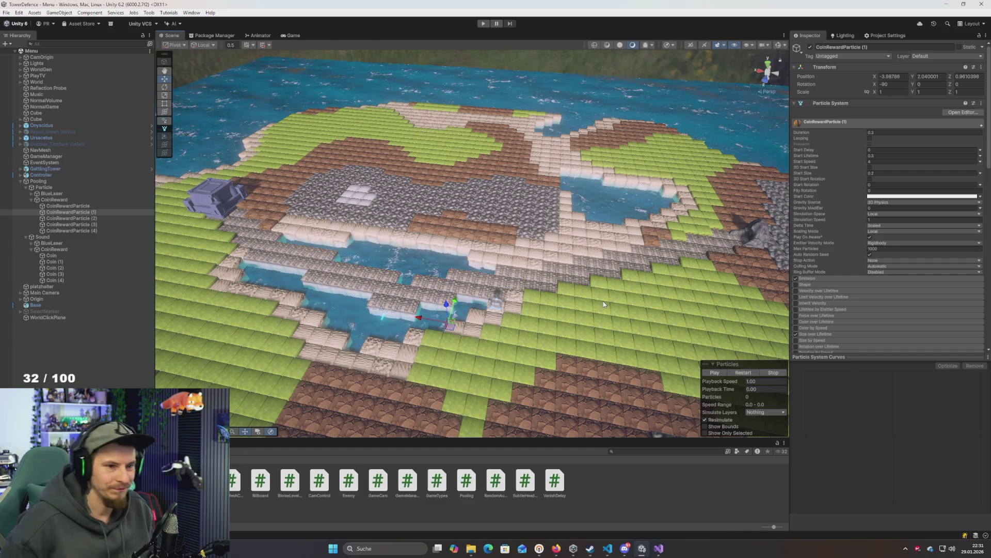
scroll(604, 304, "up", 10)
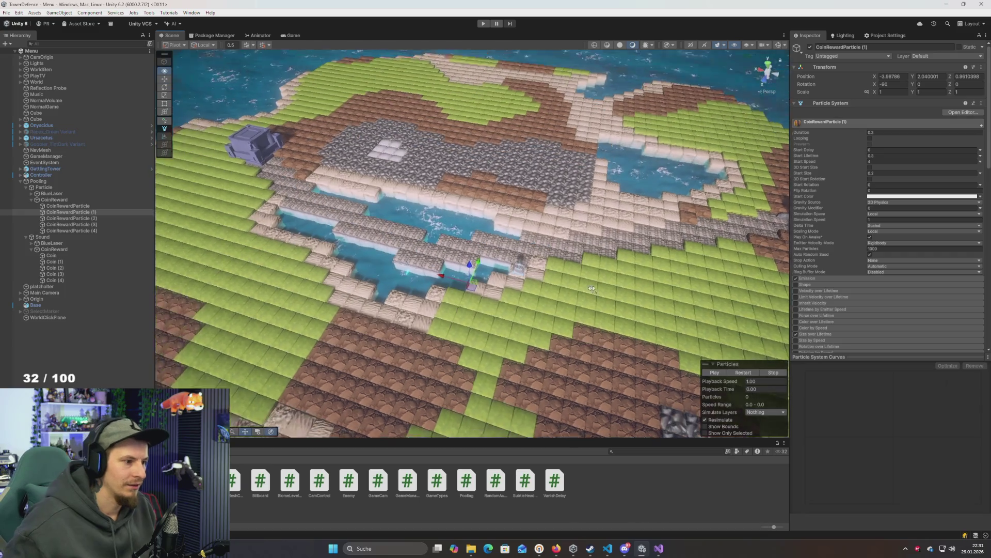
scroll(604, 298, "down", 10)
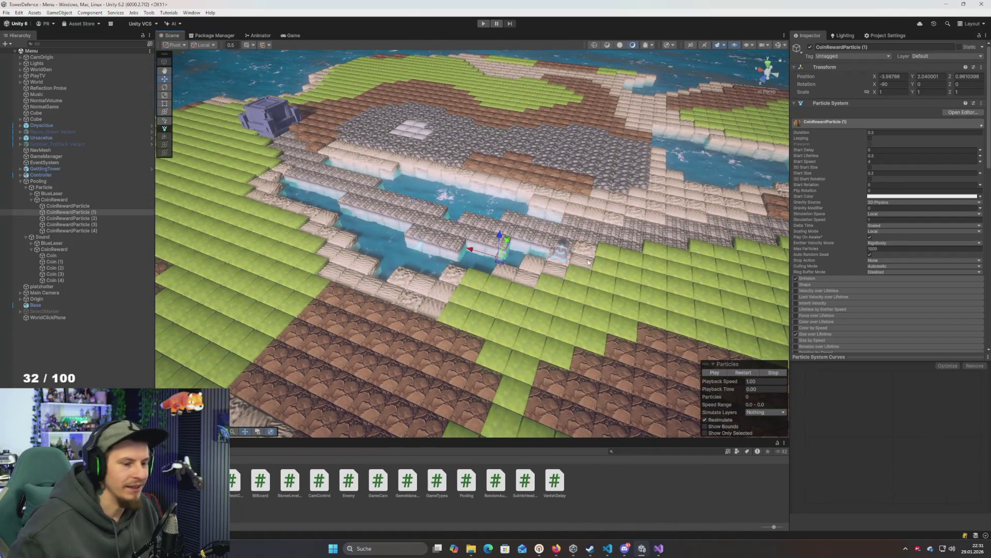
Orbit the view around the map and select the pooled CoinRewardParticle (2) object
left_click_drag(588, 262, 555, 199)
scroll(555, 200, "up", 10)
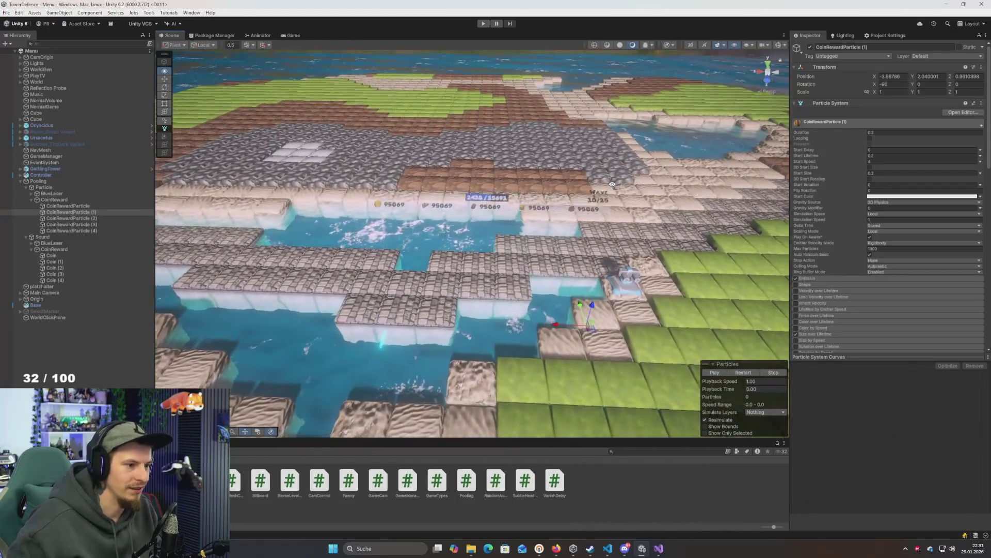
mouse_move(612, 184)
left_mouse_down()
mouse_move(614, 201)
mouse_move(615, 186)
mouse_move(623, 188)
mouse_move(608, 203)
mouse_move(641, 165)
mouse_move(568, 151)
left_mouse_up()
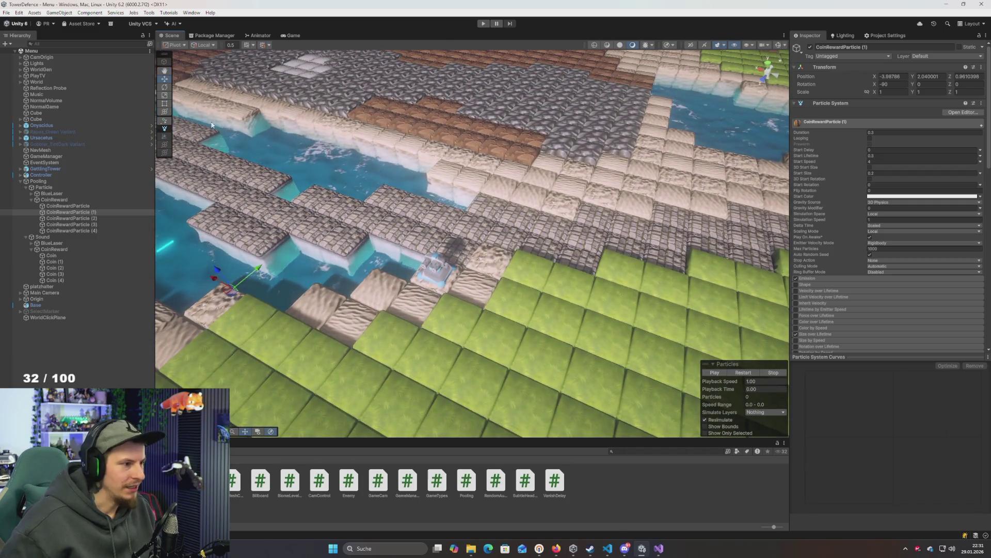
left_click(87, 218)
Return to Enemy.cs and review the SpawnRandom call's arguments on line 72
key("alt+Tab")
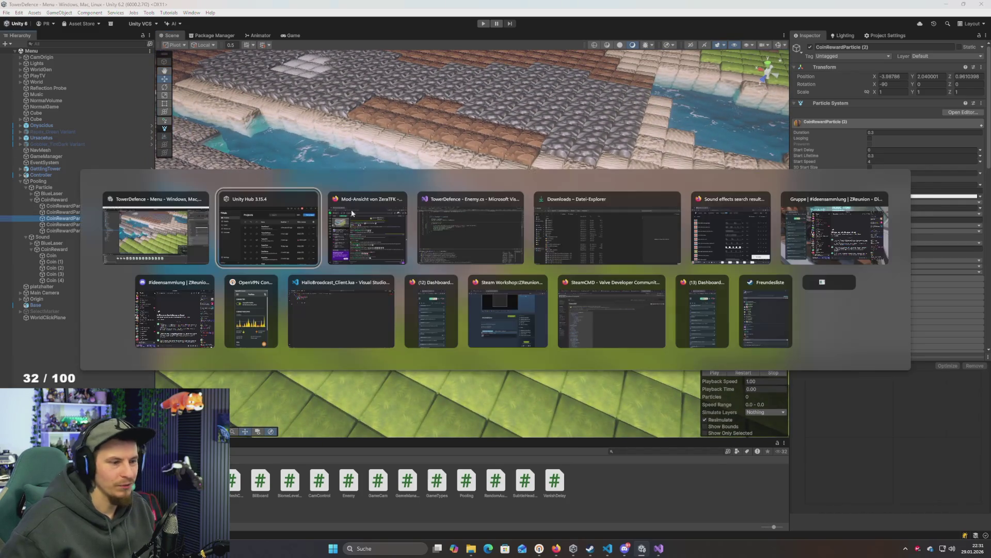
left_click(426, 214)
left_click(388, 176)
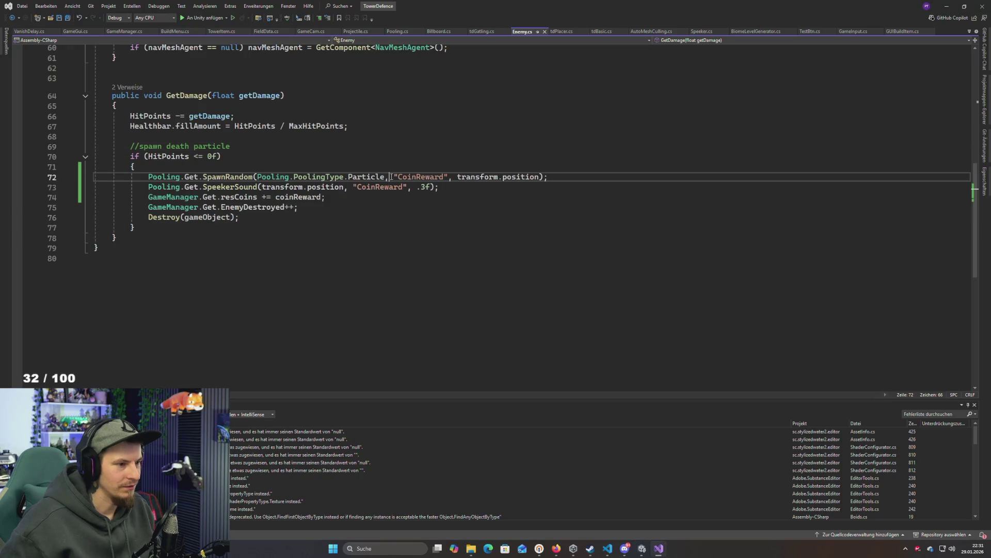
key("ctrl+shift+space")
key("Right")
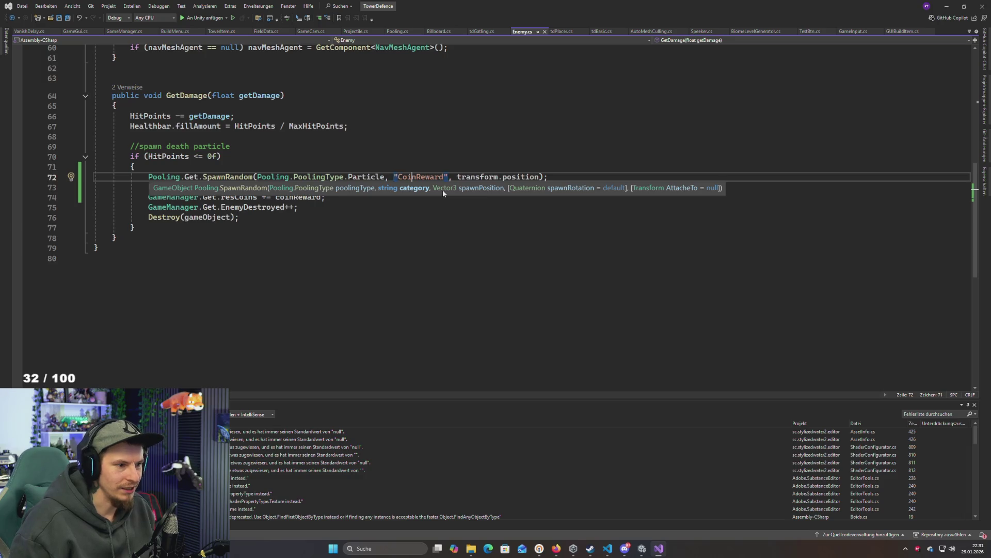
key("ctrl+Right")
key("ctrl+Right")
key("ctrl+Right")
key("ctrl+Left")
key("ctrl+Left")
key("ctrl+Left")
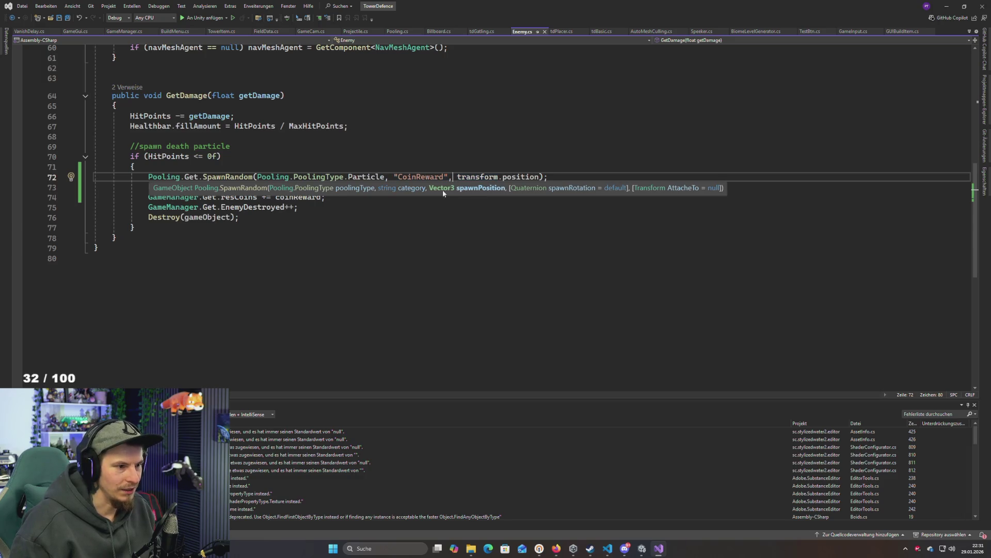
key("ctrl+Right")
key("ctrl+Right")
key("ctrl+Right")
key("Right")
key("Right")
key("Right")
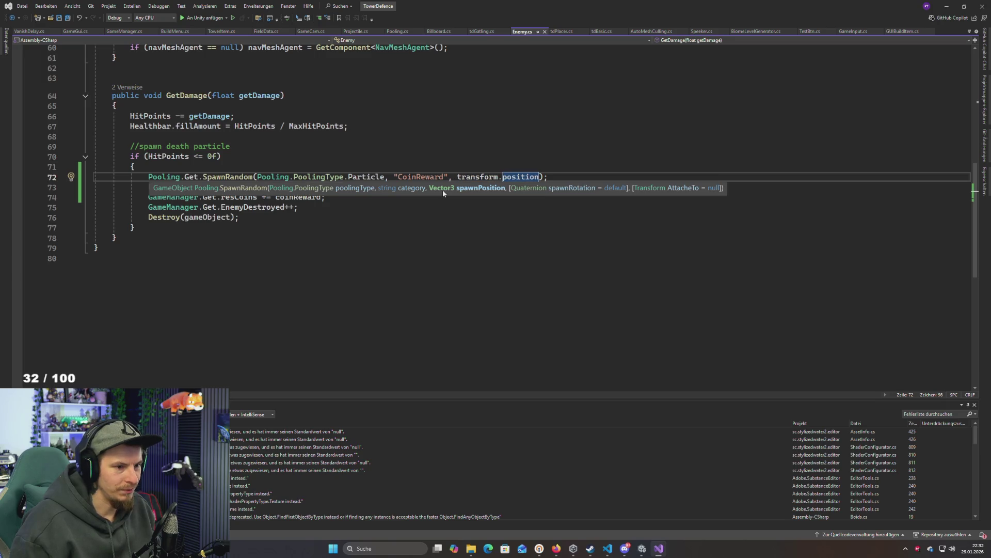
key("Escape")
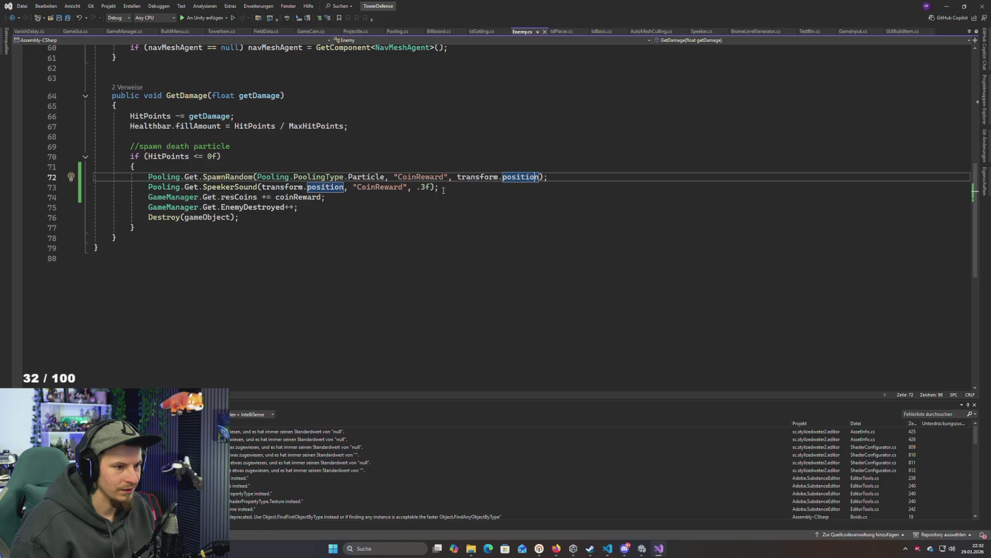
key("Right")
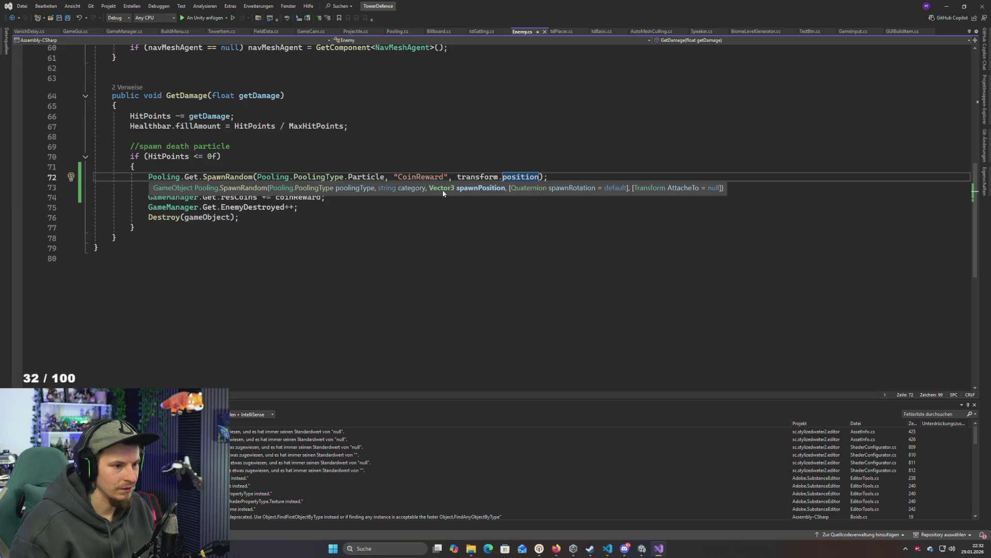
key("End")
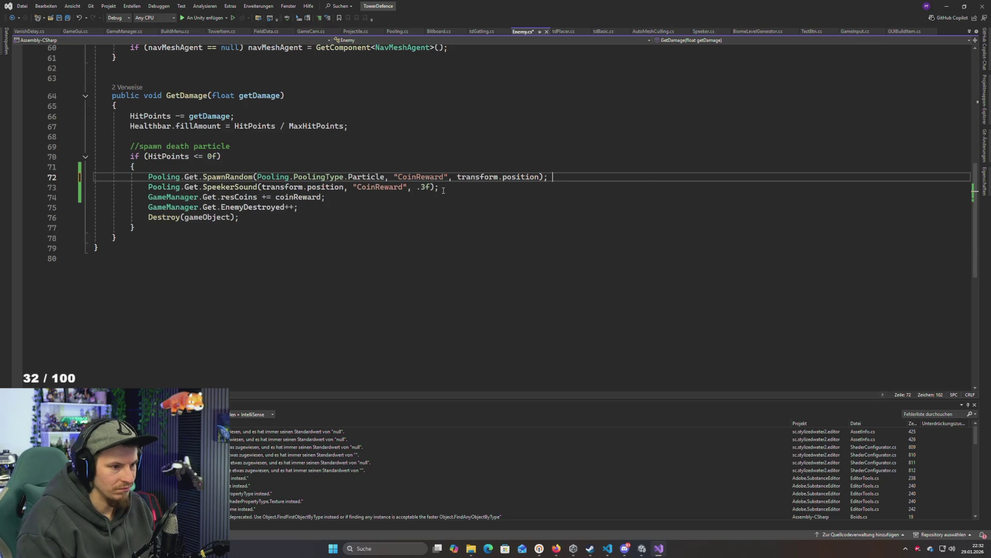
Add ', Quaternion.identity' as the rotation argument on line 72 and save Enemy.cs
type("QUATER")
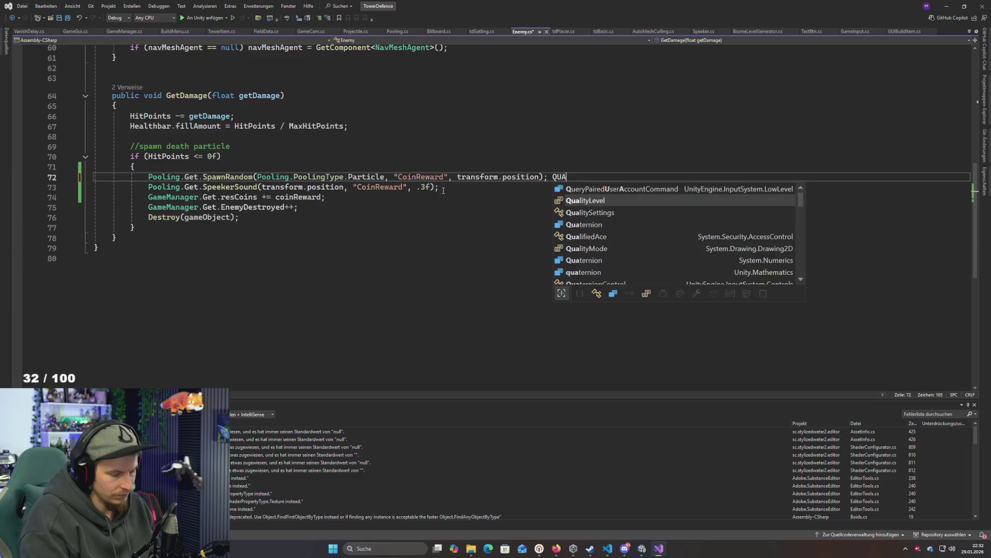
key("Tab")
type(":")
key("BackSpace")
key("BackSpace")
key("BackSpace")
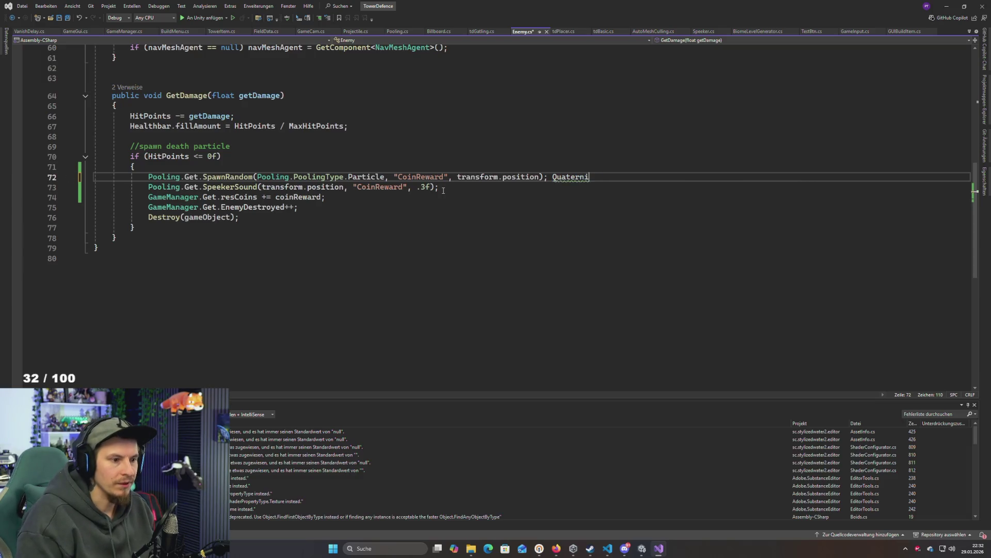
key("BackSpace")
key("BackSpace")
key("BackSpace")
key("Left")
key("Left")
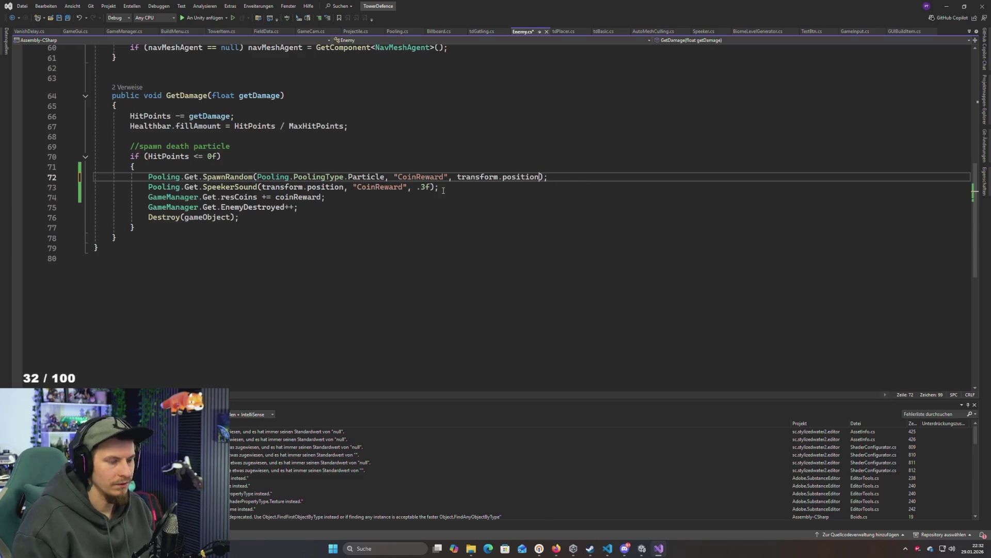
type(", Quater")
key("Tab")
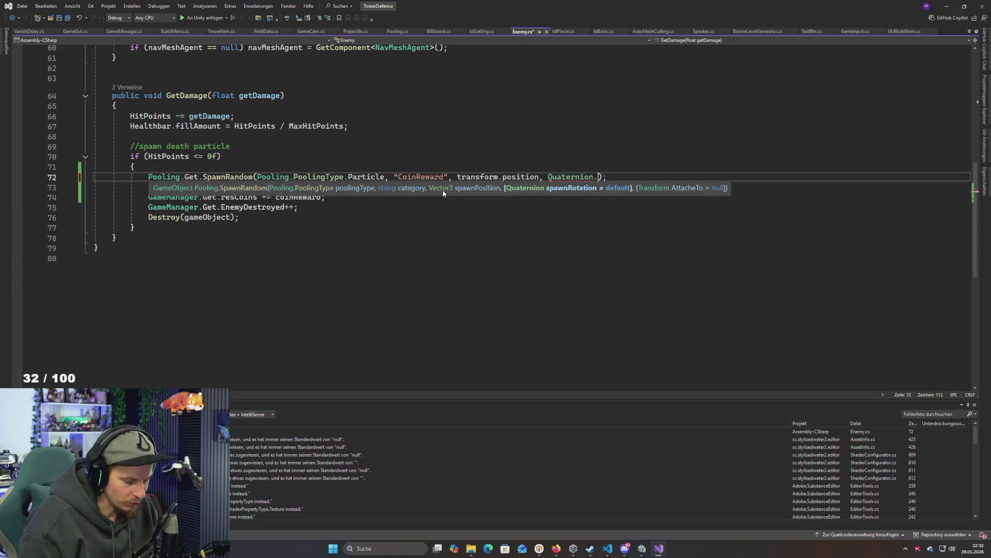
type(".")
key("Down")
key("Down")
key("Down")
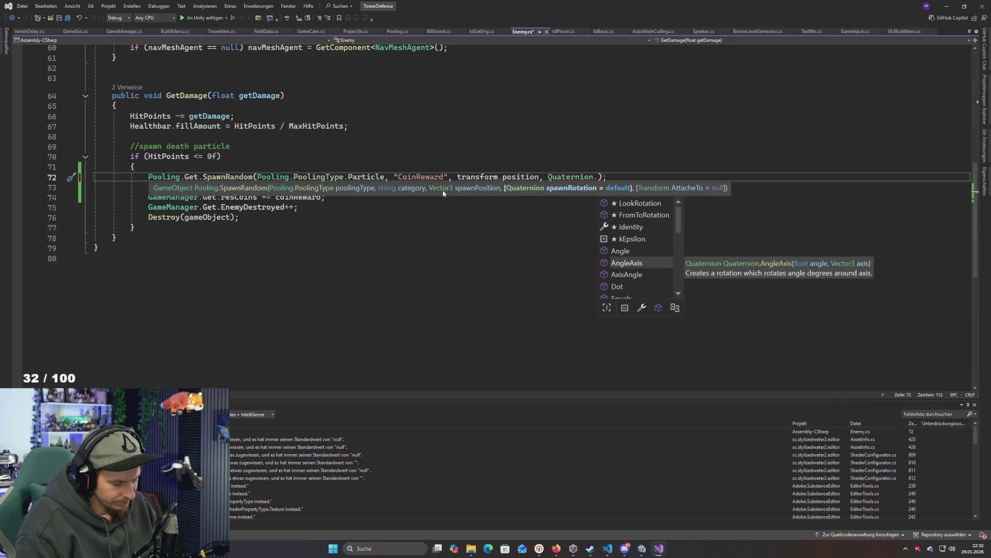
type("ide")
key("Tab")
key("End")
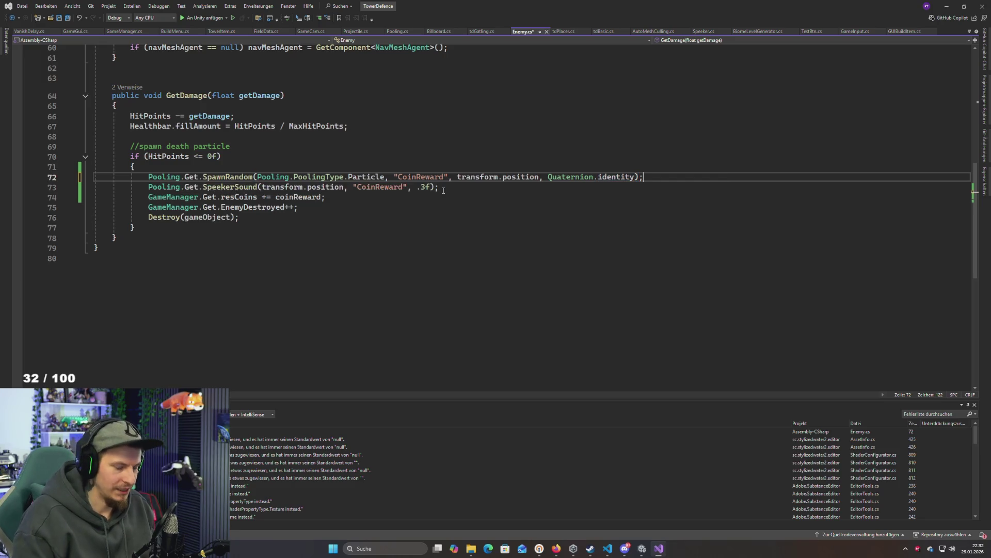
key("ctrl+s")
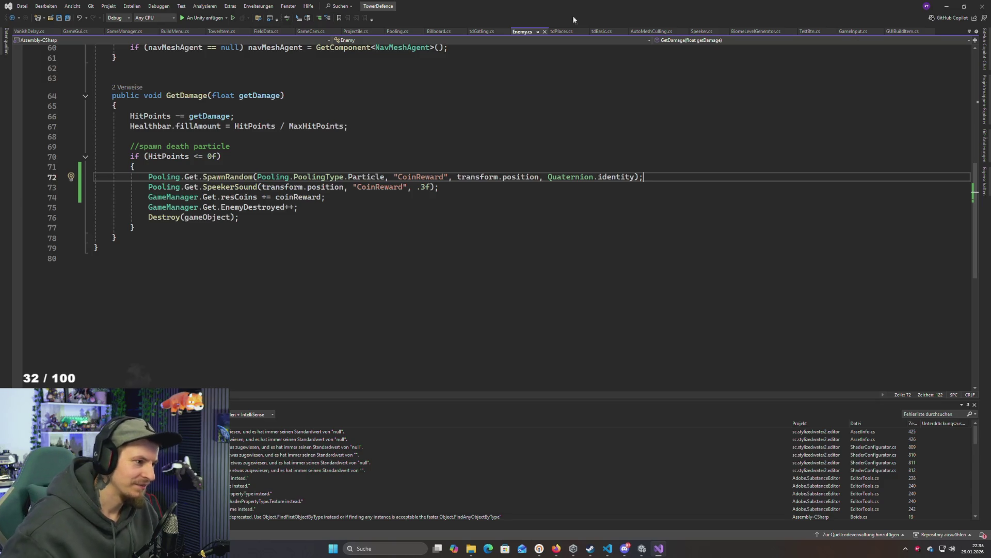
left_click(336, 206)
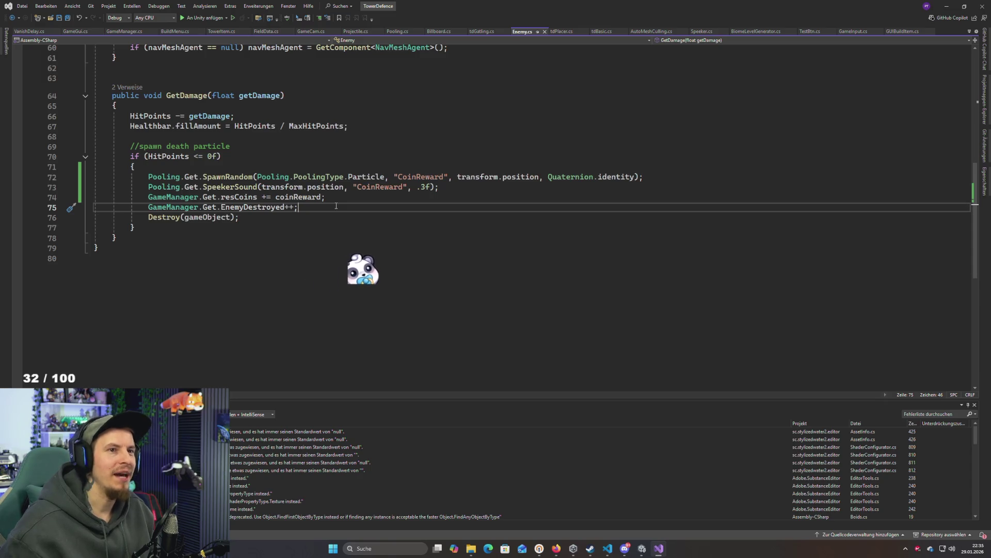
Review the GetDamage death block (lines 68–79) in Enemy.cs, then return to Unity
left_click(178, 226)
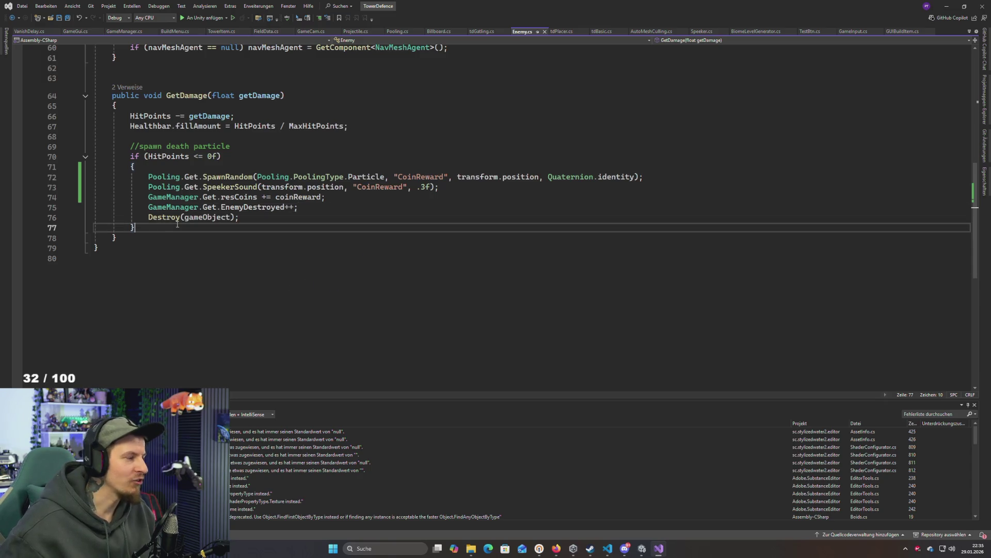
left_click(167, 236)
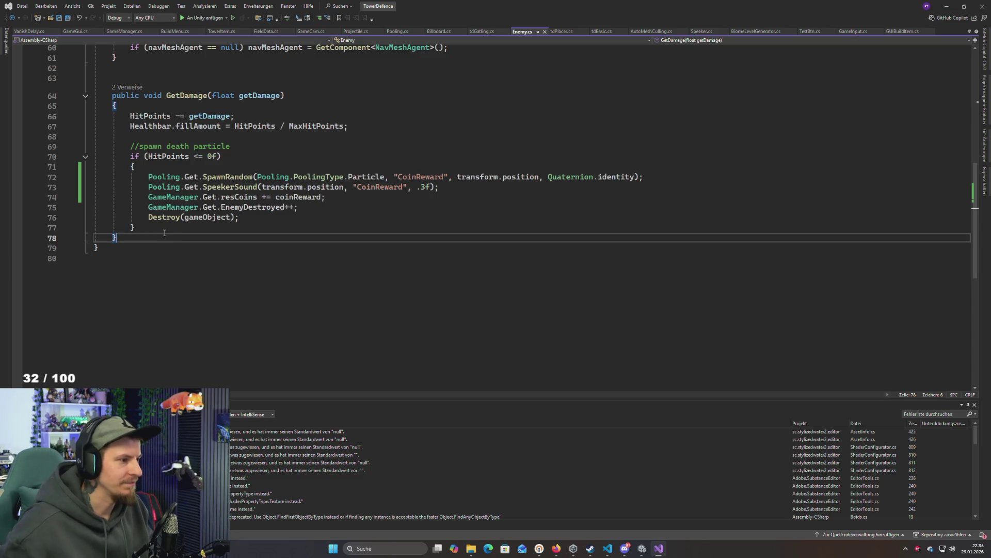
left_click(127, 249)
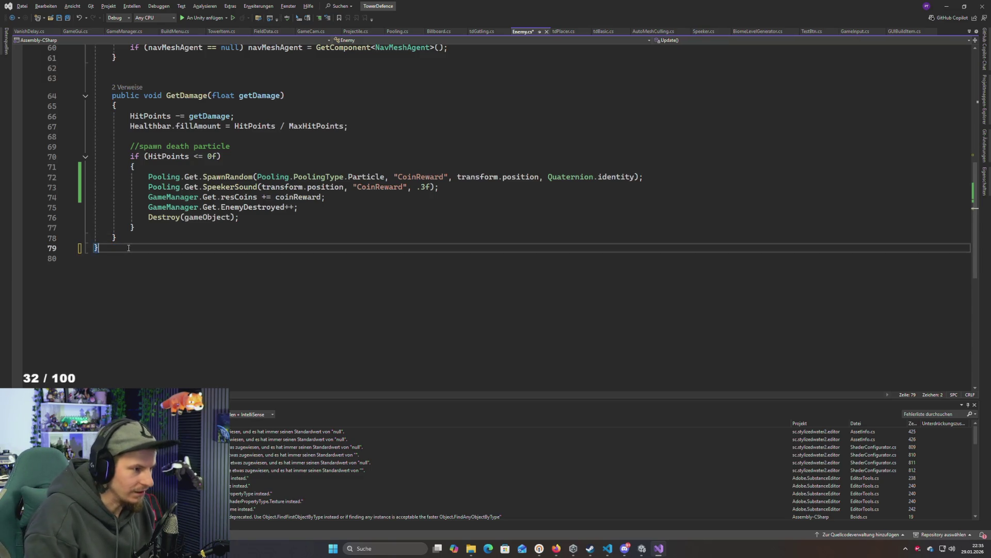
left_click(146, 237)
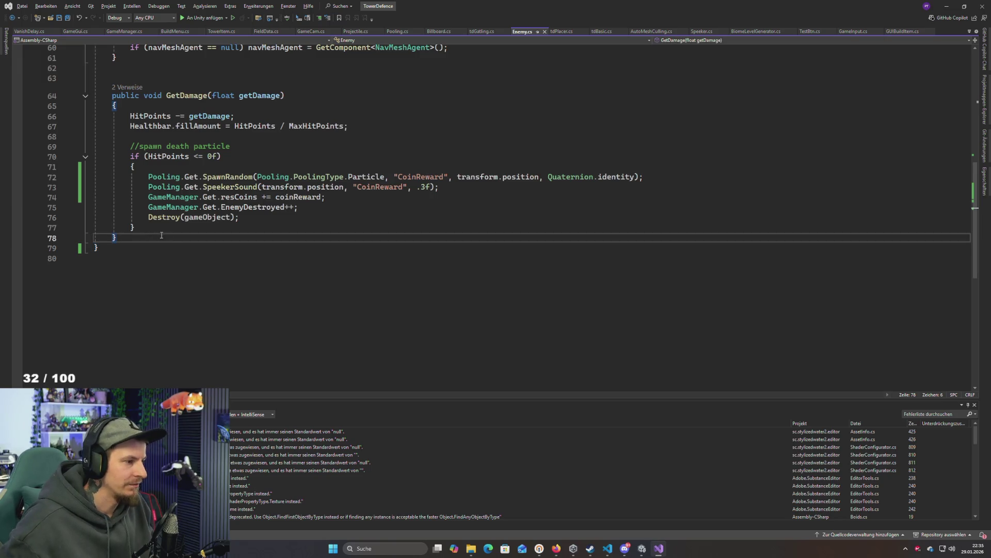
key("shift+Up")
key("shift+Up")
key("shift+Up")
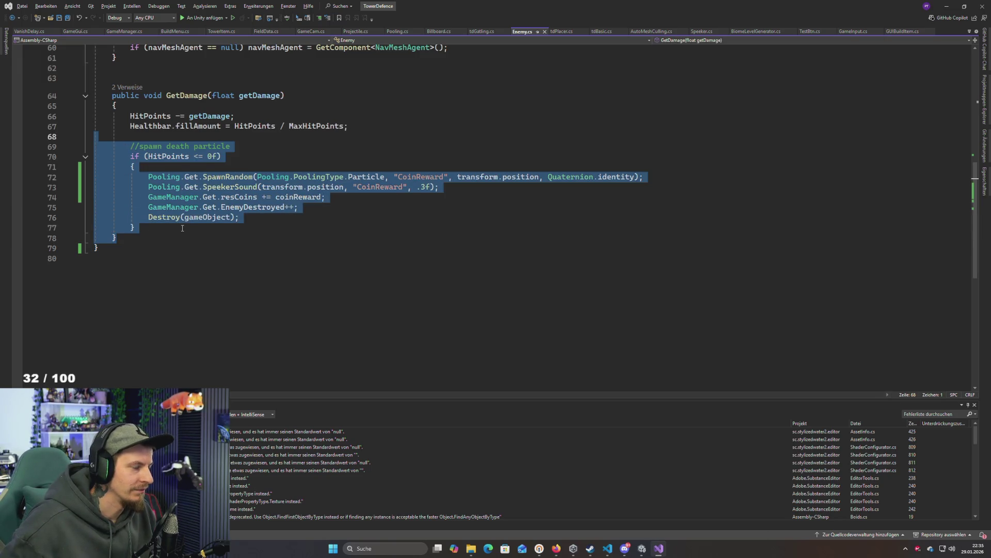
left_click(182, 229)
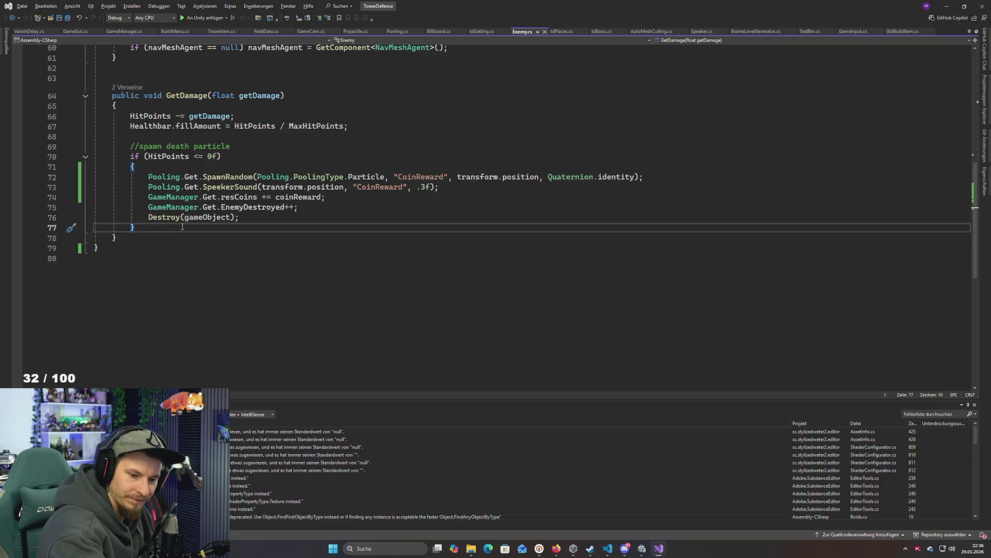
mouse_move(211, 199)
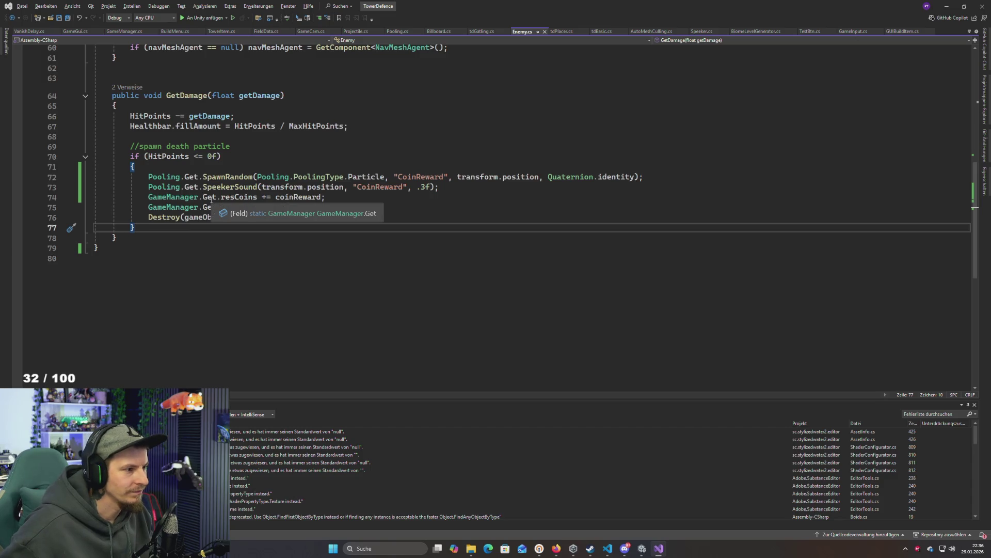
key("alt+Tab")
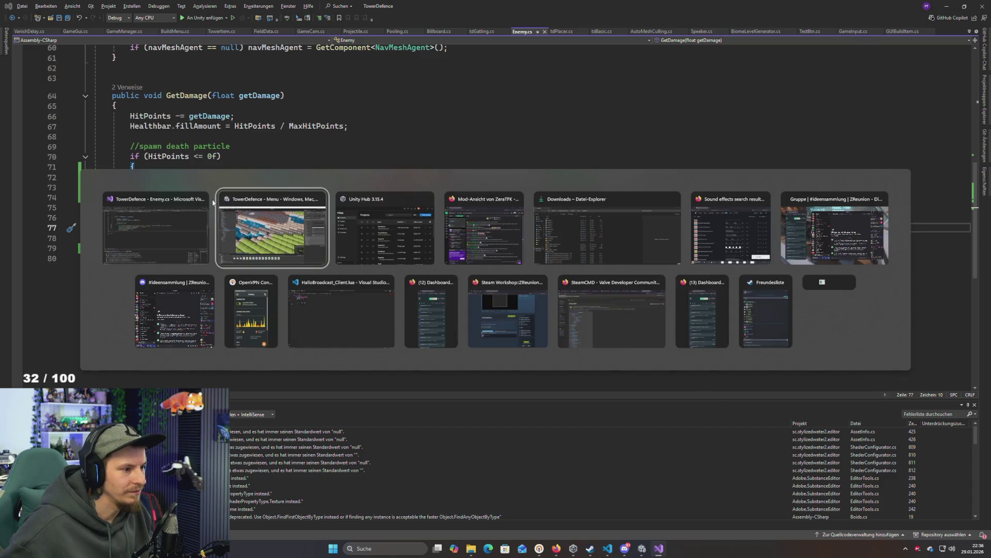
Run the tower-defense scene in play mode to watch enemies drop coins, then stop it
left_click(486, 25)
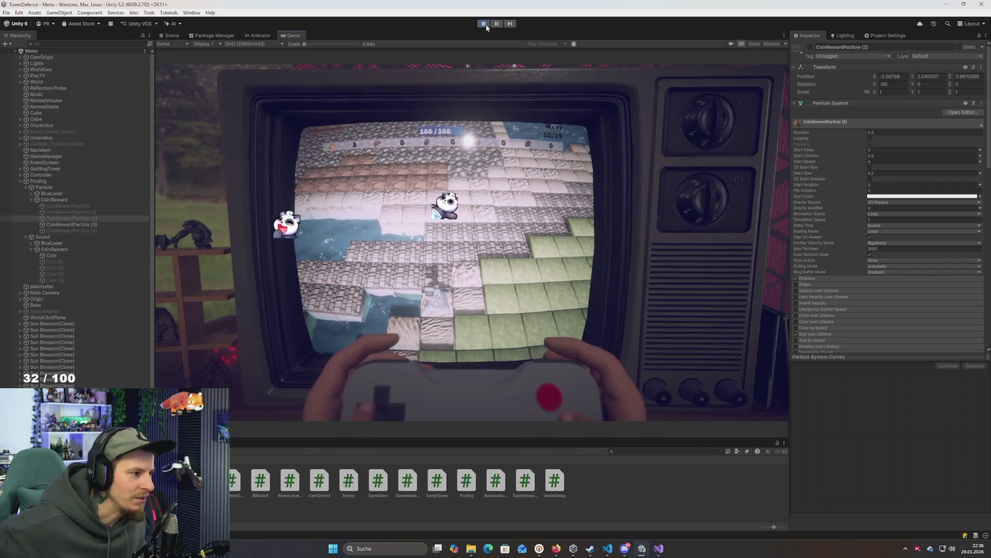
left_click(483, 24)
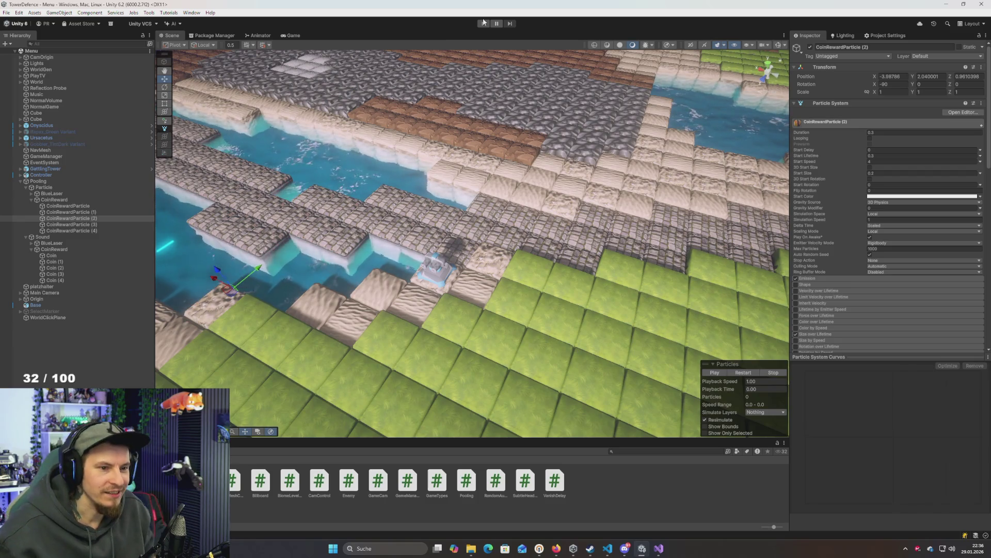
mouse_move(409, 180)
left_mouse_down()
mouse_move(472, 158)
mouse_move(441, 184)
left_mouse_up()
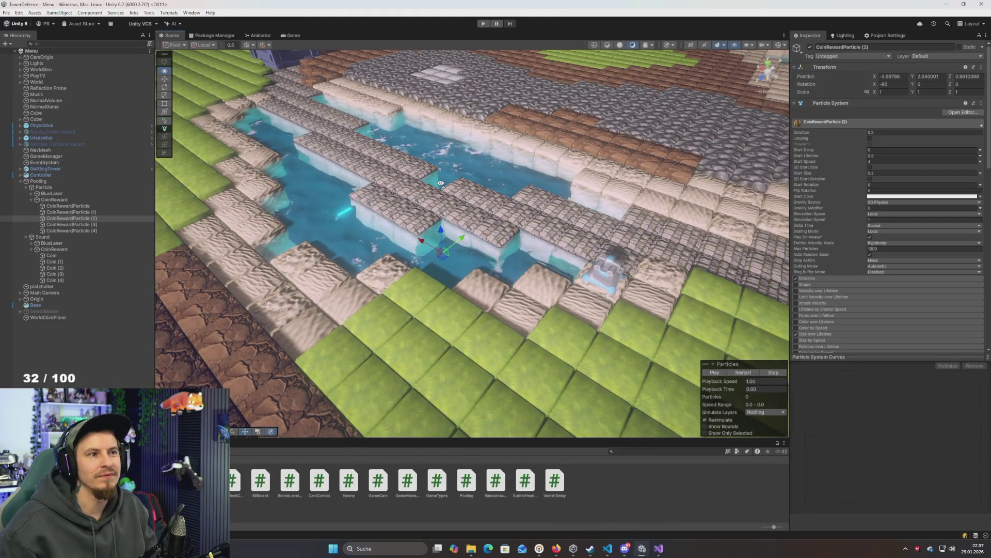
mouse_move(511, 179)
left_mouse_down()
mouse_move(547, 186)
mouse_move(500, 200)
mouse_move(577, 197)
mouse_move(545, 195)
left_mouse_up()
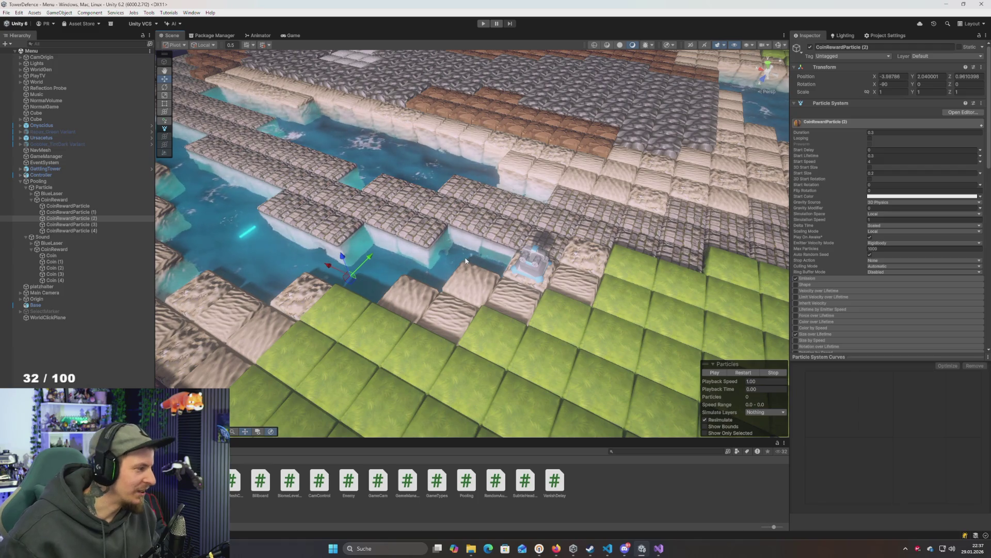
scroll(454, 253, "down", 3)
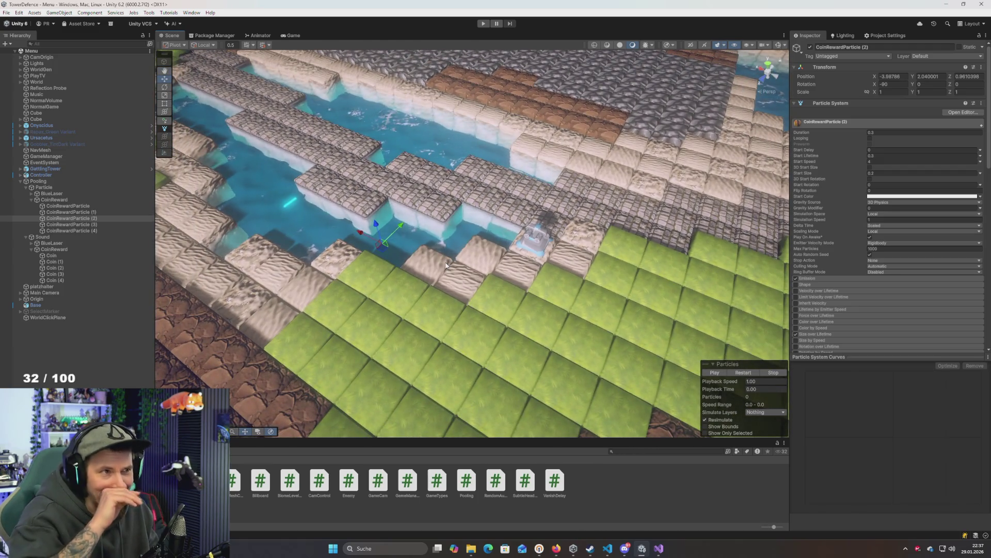
left_click_drag(432, 258, 494, 276)
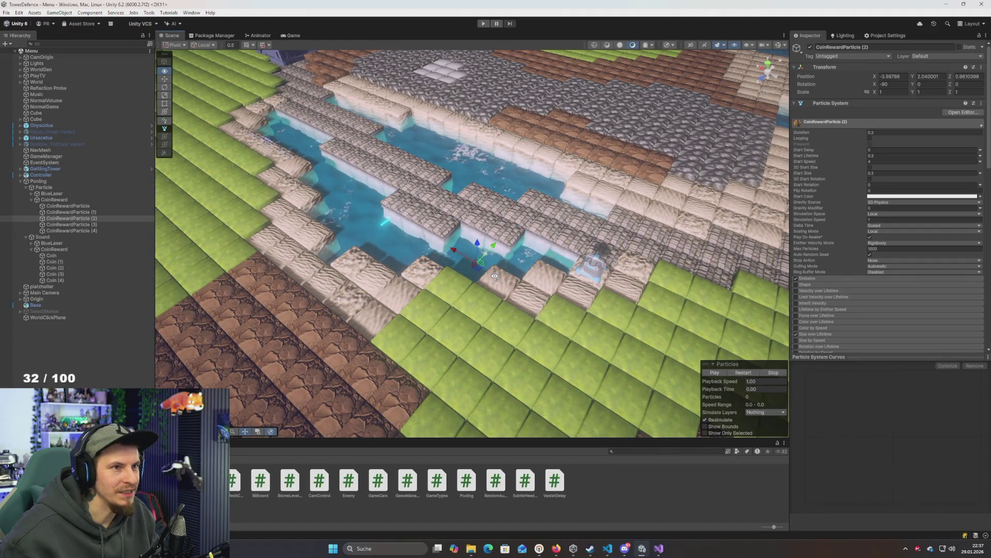
mouse_move(494, 277)
left_mouse_down()
mouse_move(456, 282)
mouse_move(473, 257)
mouse_move(525, 276)
mouse_move(486, 278)
mouse_move(489, 262)
mouse_move(482, 276)
left_mouse_up()
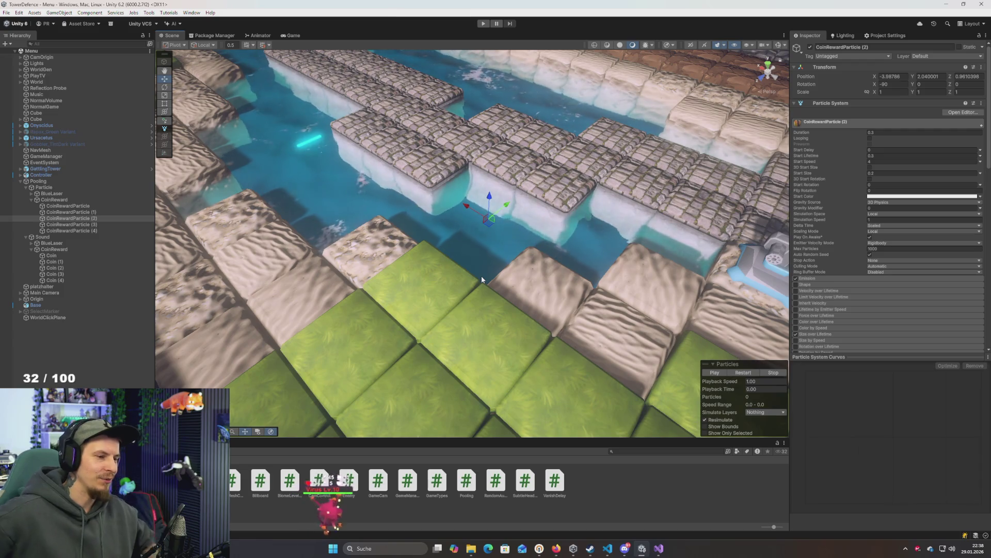
scroll(480, 255, "down", 5)
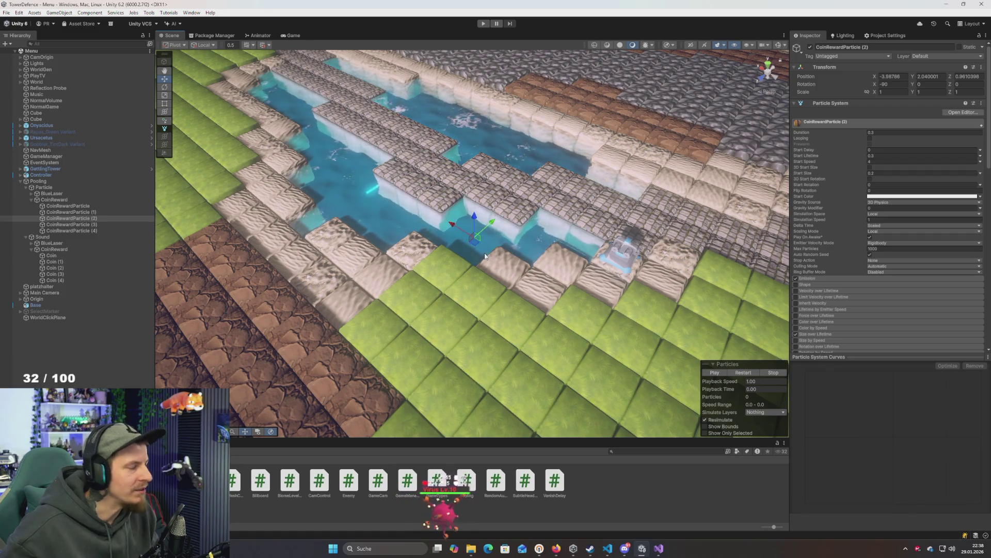
mouse_move(485, 255)
left_mouse_down()
mouse_move(489, 246)
mouse_move(444, 250)
mouse_move(488, 247)
left_mouse_up()
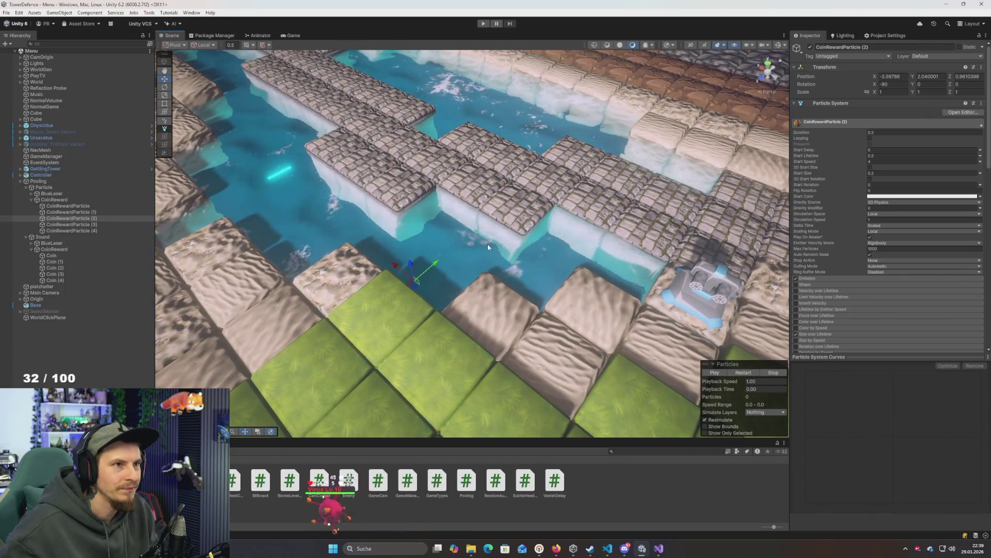
mouse_move(497, 247)
left_mouse_down()
mouse_move(473, 247)
mouse_move(497, 257)
left_mouse_up()
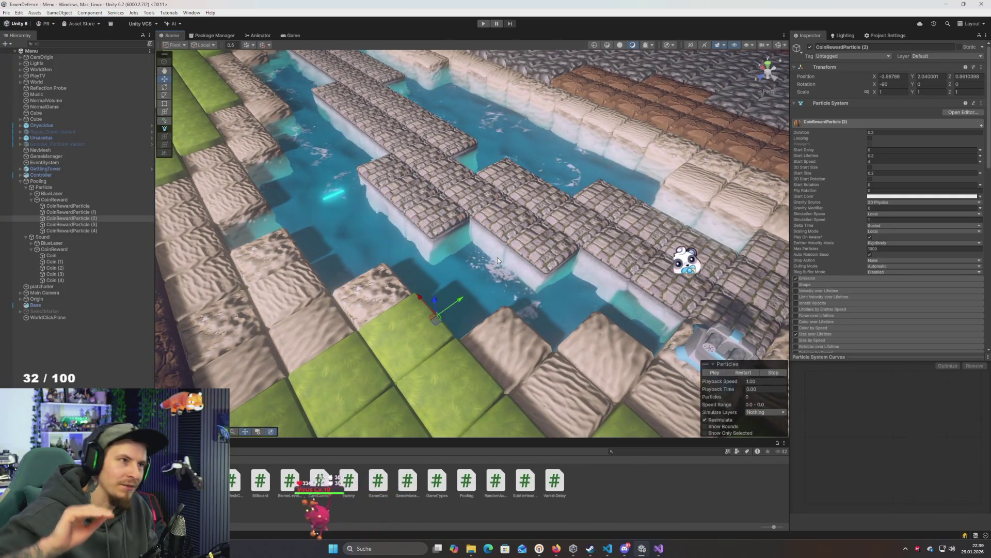